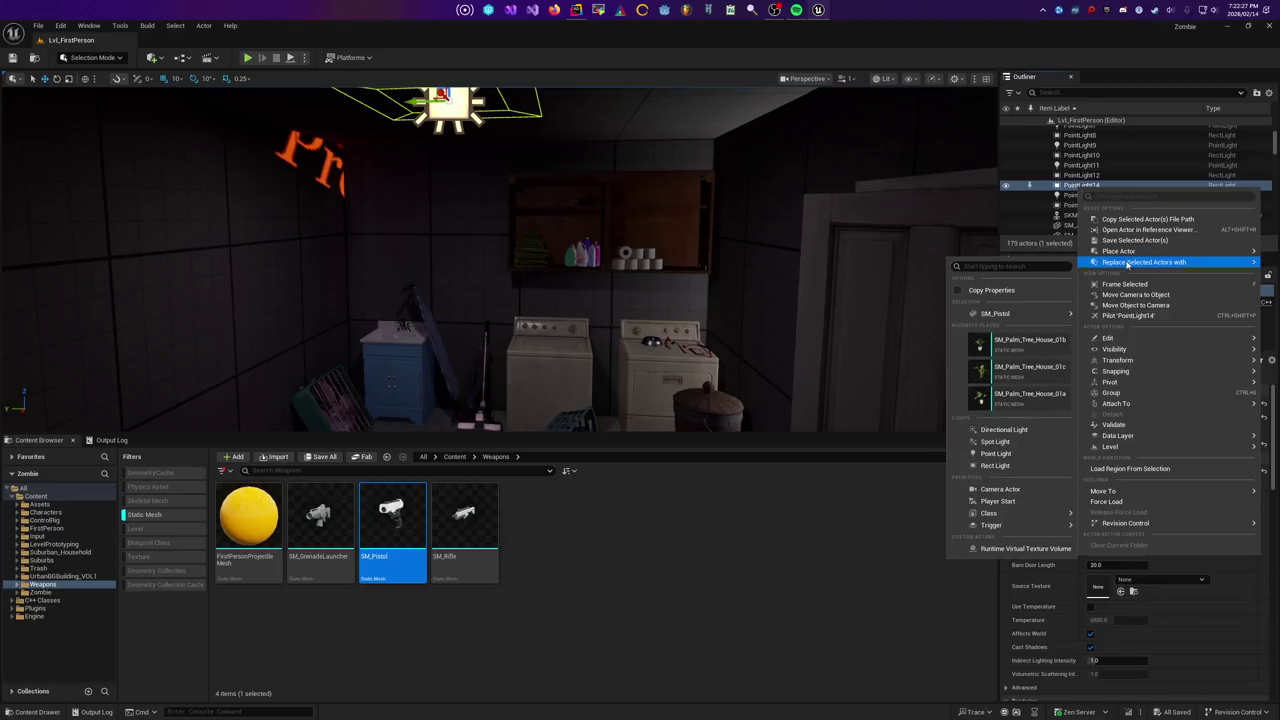
# Place a new Point Light from the Outliner and delete the duplicate PointLight14
pyautogui.moveTo(1135, 258)
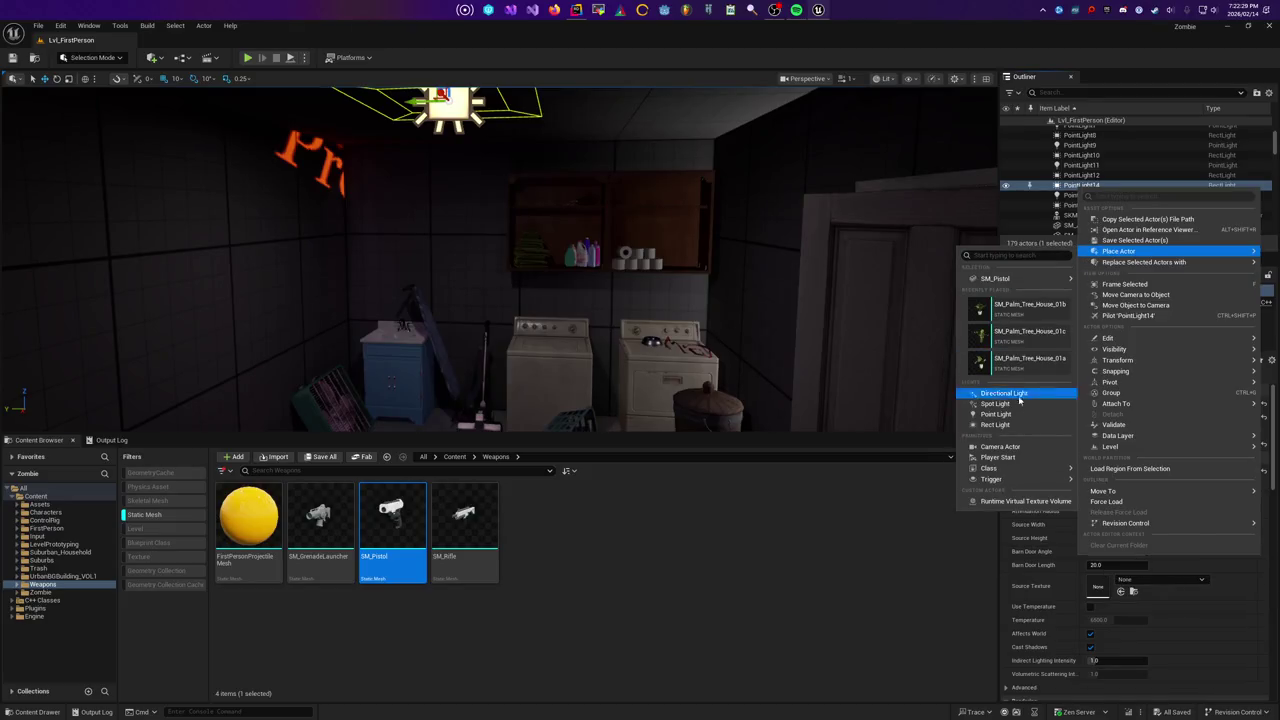
pyautogui.click(998, 413)
pyautogui.scroll(-2, 538, 204)
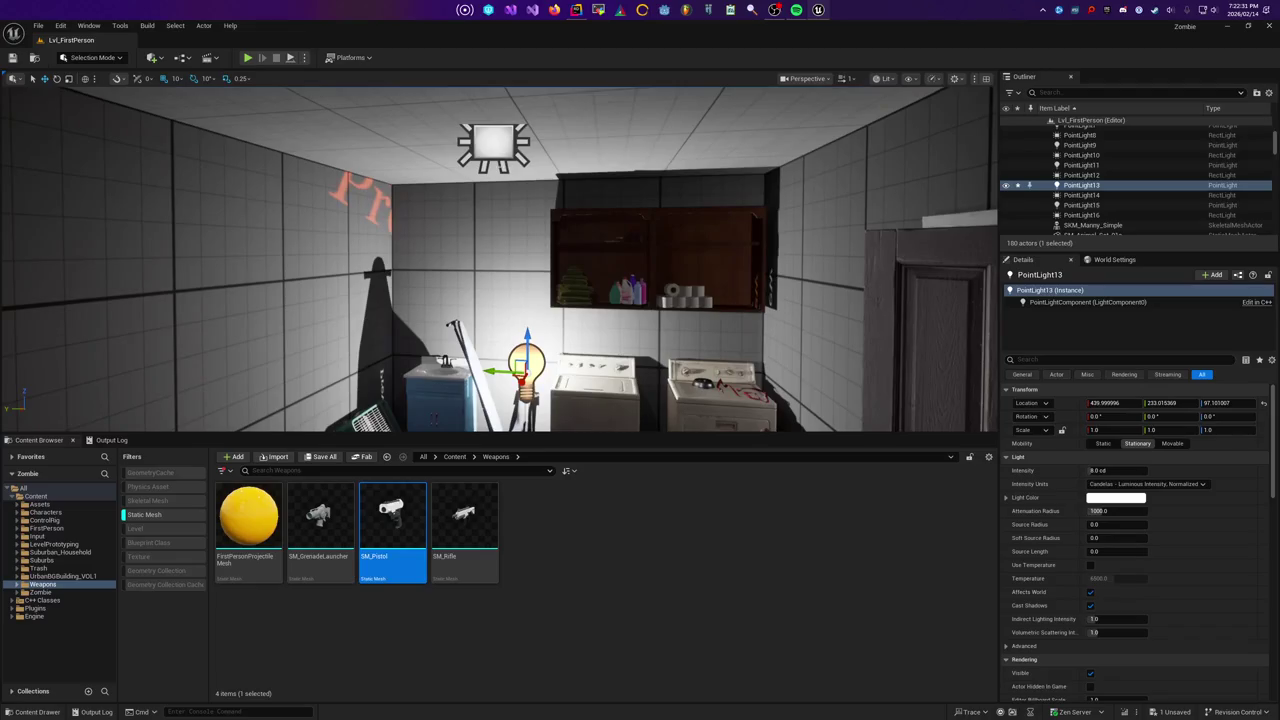
pyautogui.click(493, 143)
pyautogui.press('Delete')
# Move PointLight13 along X to about 680 and frame the viewport on it
pyautogui.click(515, 258)
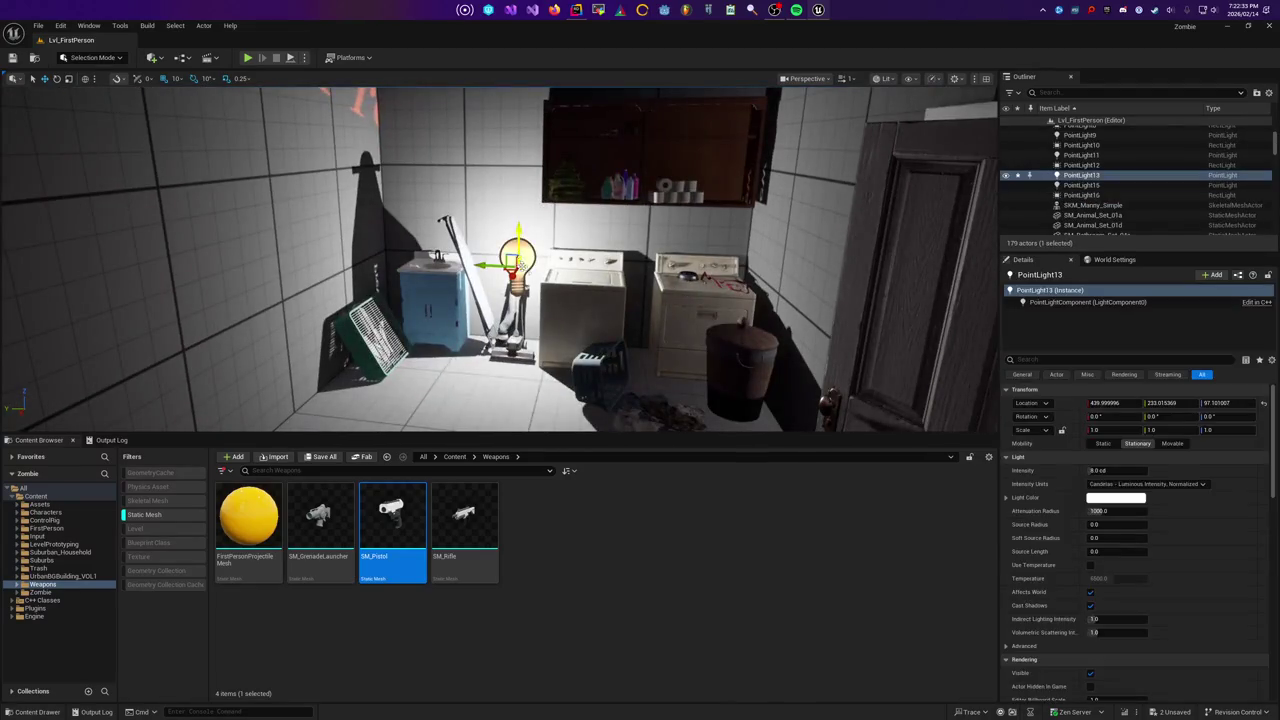
pyautogui.scroll(-6, 516, 259)
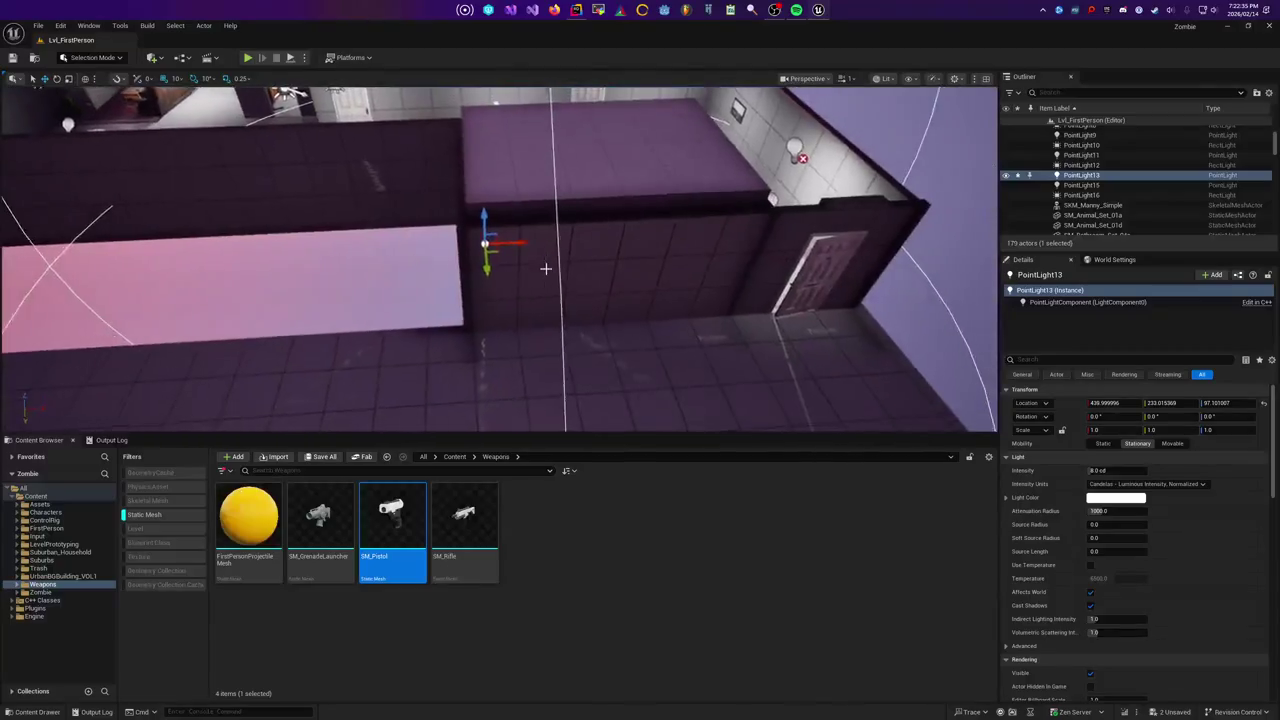
pyautogui.moveTo(515, 242); pyautogui.dragTo(612, 240)
pyautogui.scroll(5, 597, 236)
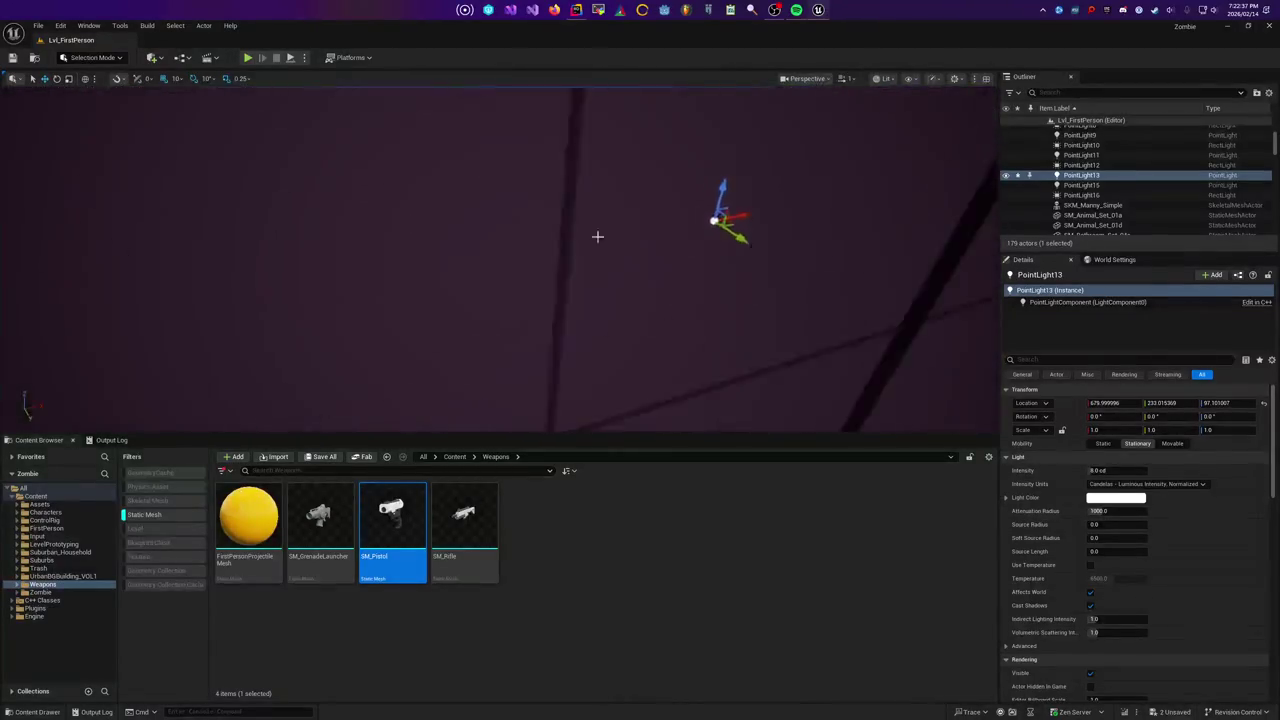
pyautogui.scroll(3, 597, 236)
pyautogui.rightClick(1083, 178)
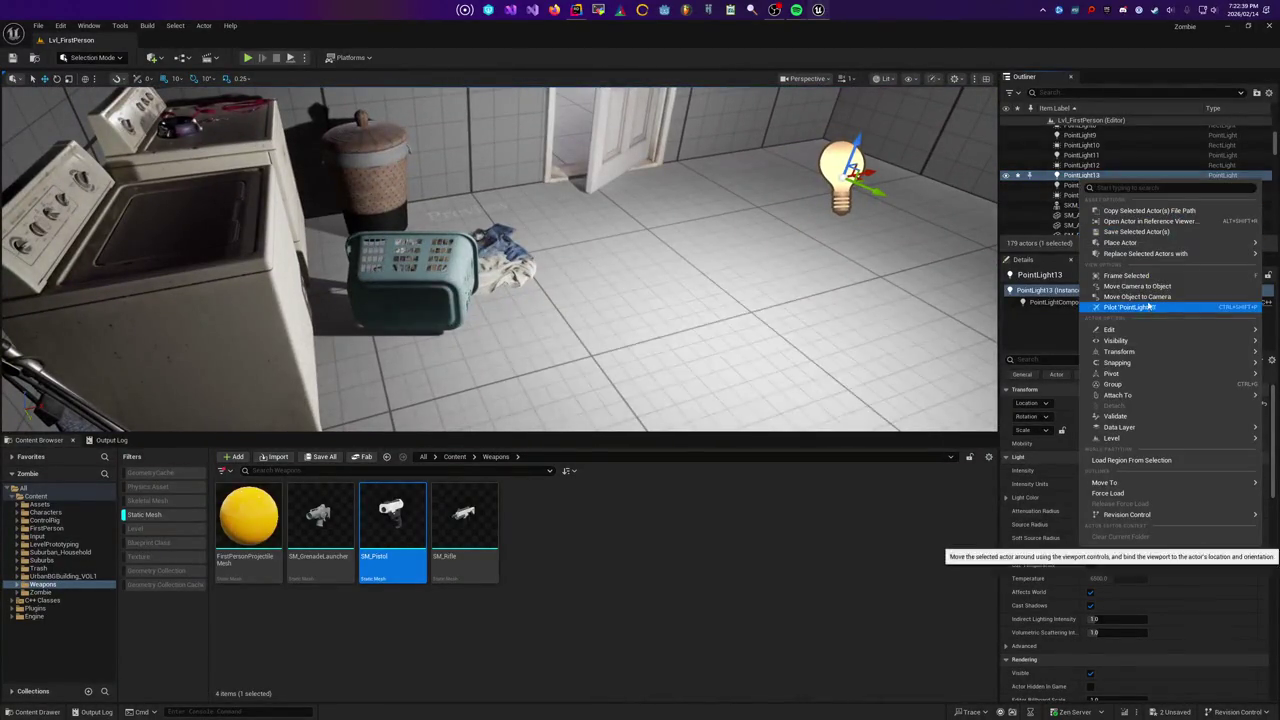
pyautogui.moveTo(1140, 245)
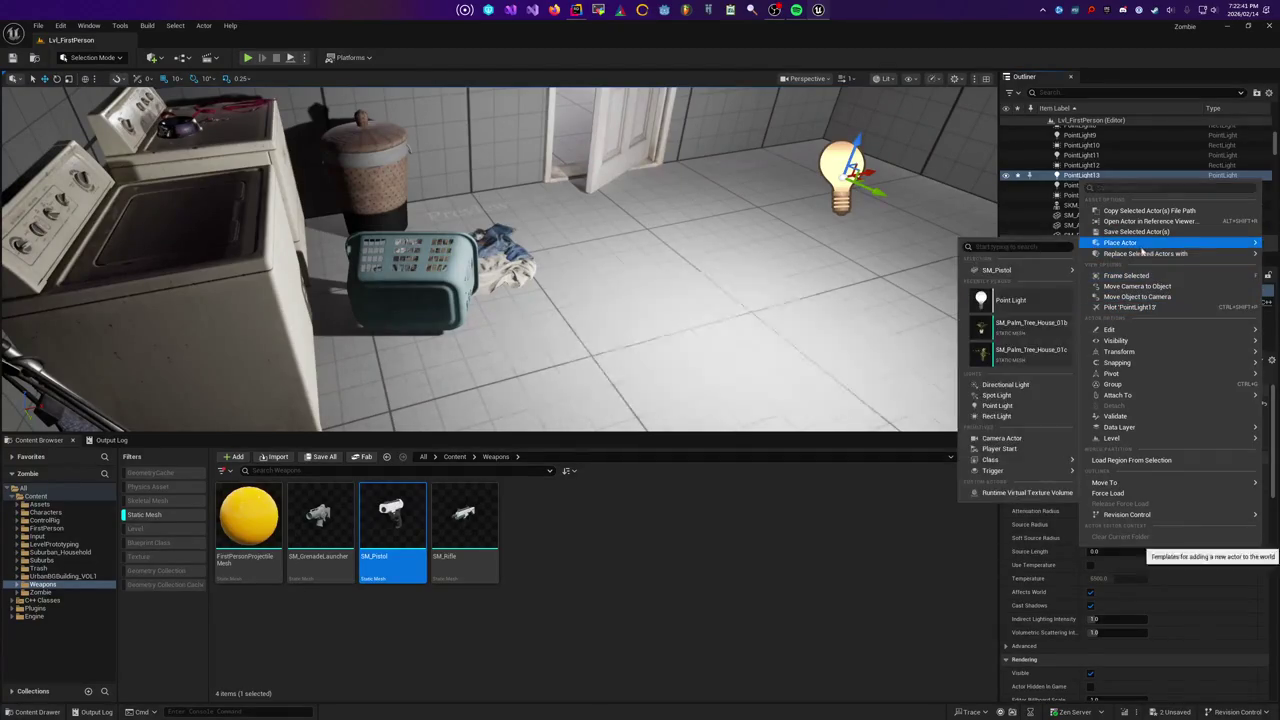
pyautogui.click(1126, 275)
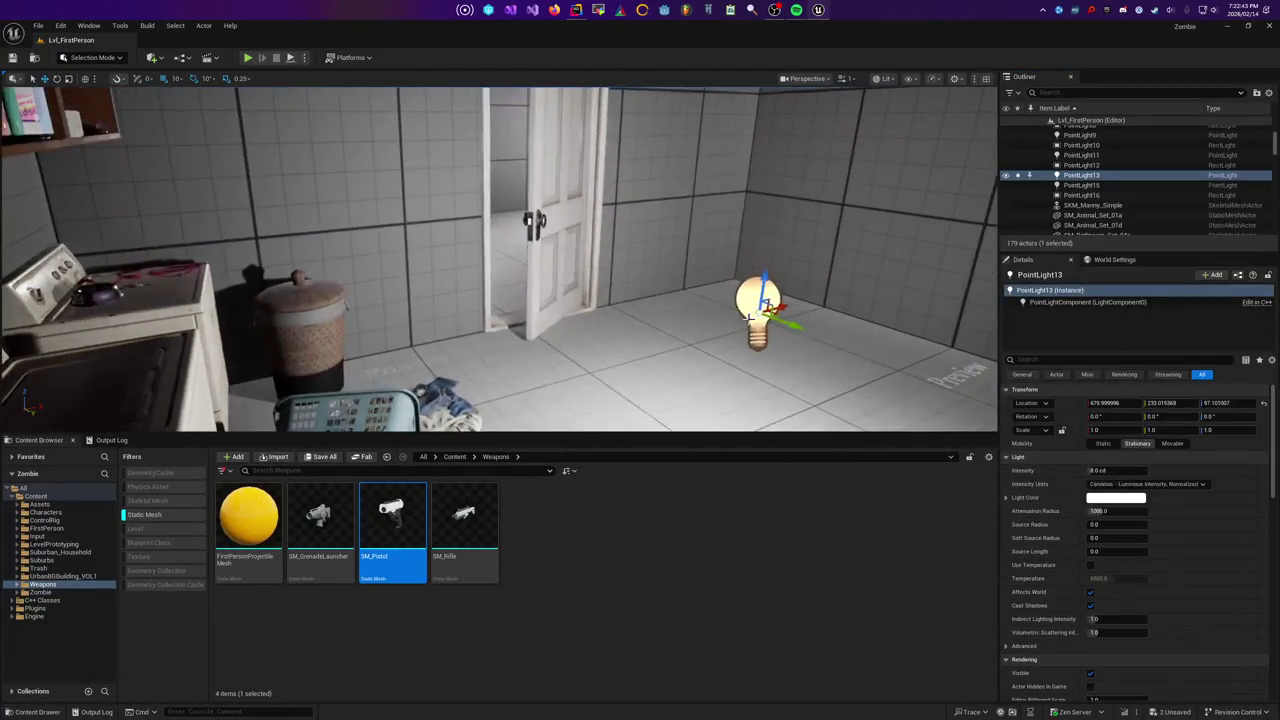
# Set PointLight13's intensity to 1 cd and its Mobility to Static
pyautogui.click(1110, 470)
pyautogui.write('1')
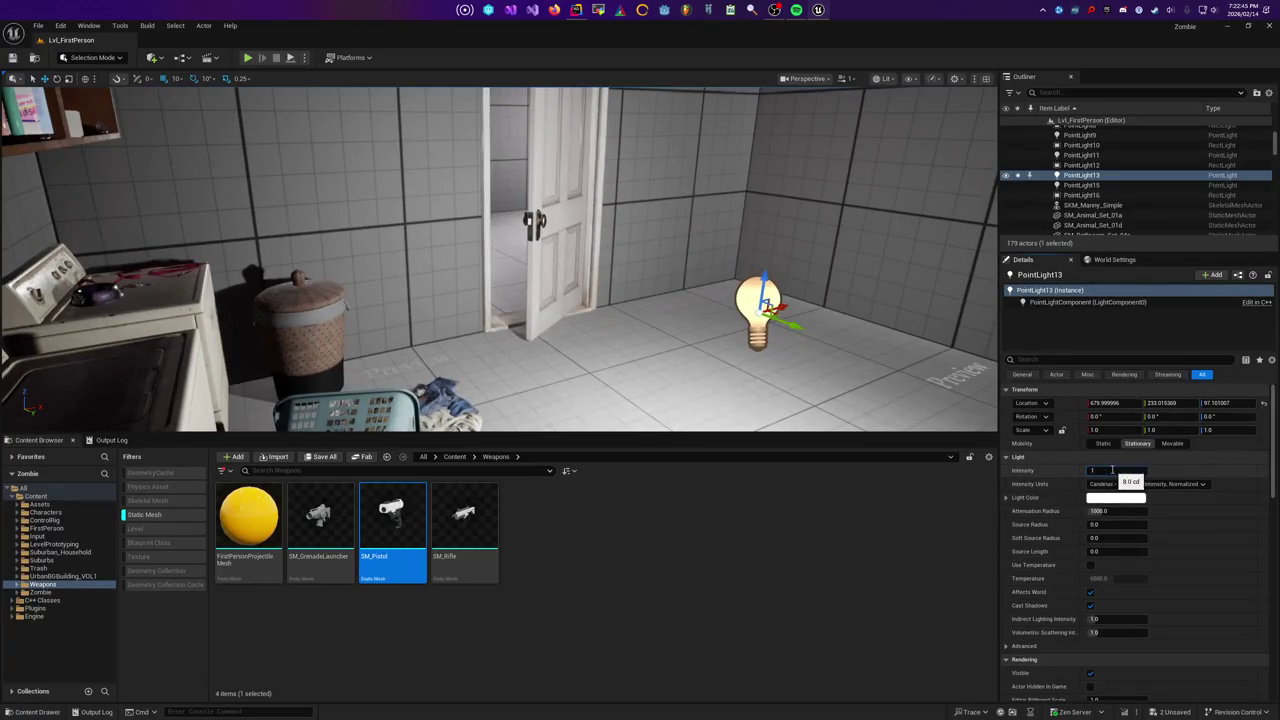
pyautogui.press('Return')
pyautogui.moveTo(787, 270); pyautogui.dragTo(880, 250)
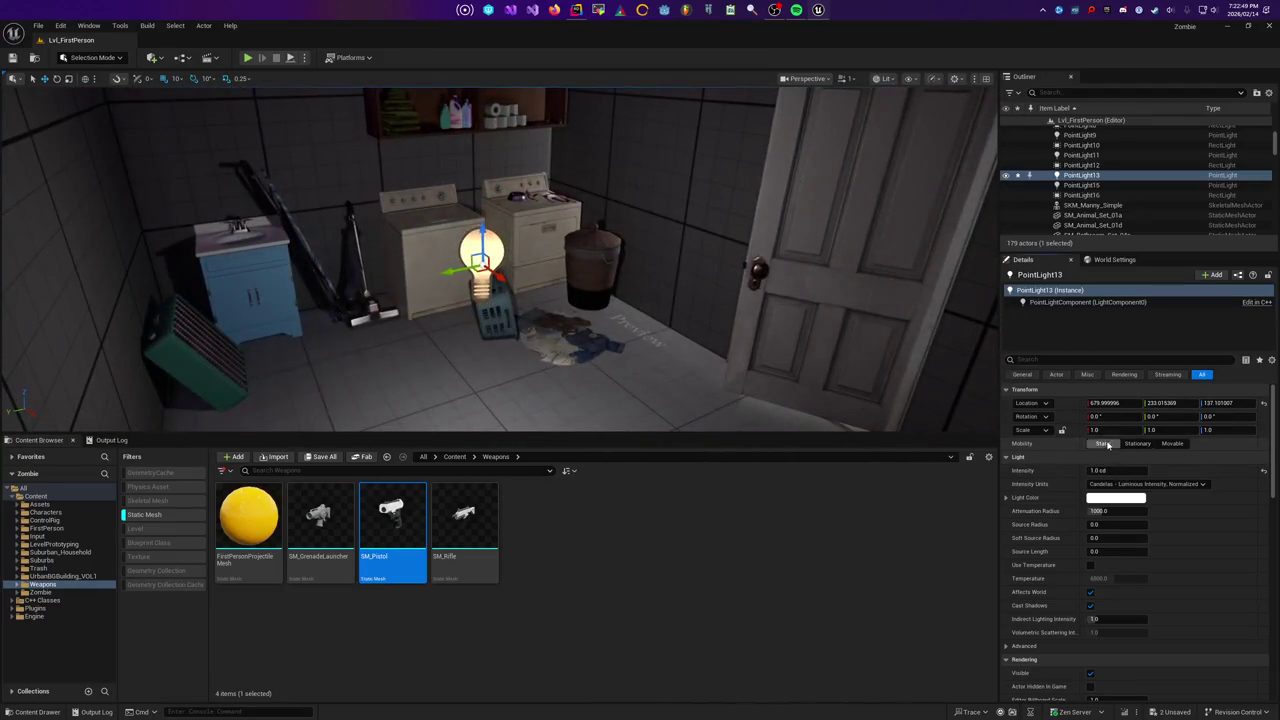
pyautogui.click(1103, 443)
# Reposition the light with the gizmo, undo the Z move, and set intensity to 0.5 cd
pyautogui.moveTo(480, 262)
pyautogui.mouseDown()
pyautogui.moveTo(557, 230)
pyautogui.moveTo(529, 215)
pyautogui.moveTo(640, 180)
pyautogui.moveTo(620, 180)
pyautogui.mouseUp()
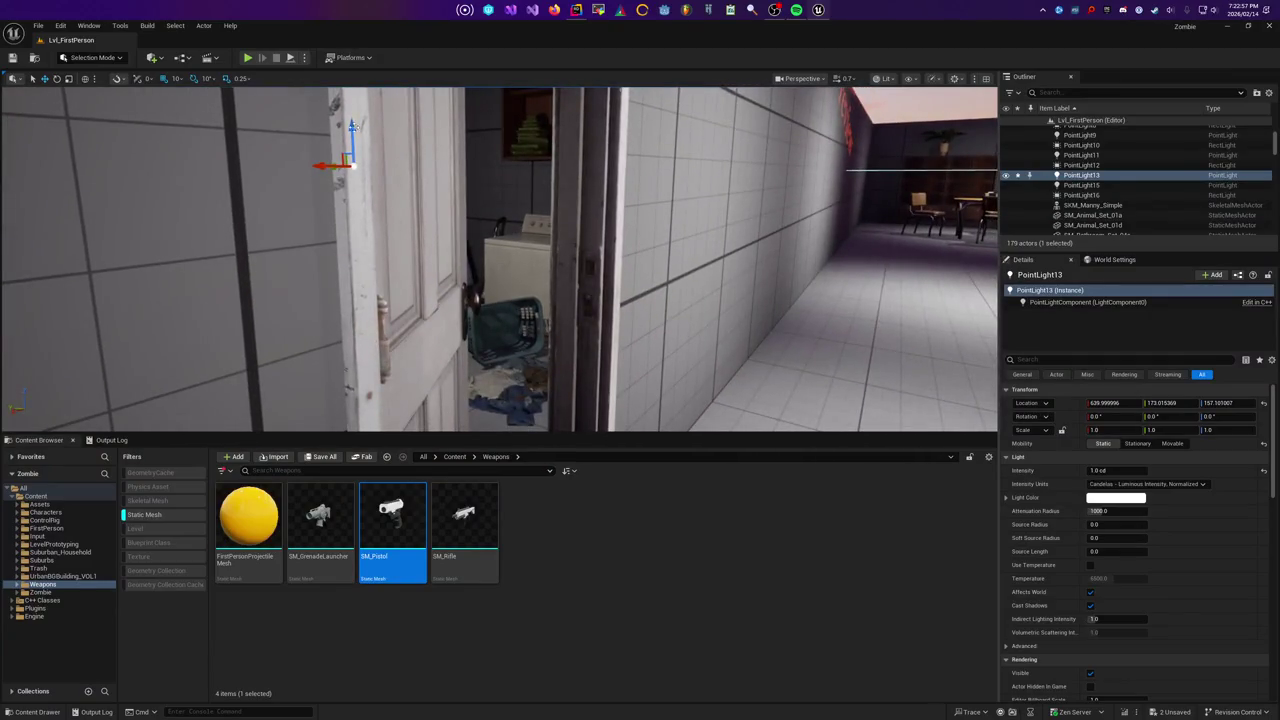
pyautogui.moveTo(350, 130)
pyautogui.mouseDown()
pyautogui.moveTo(357, 280)
pyautogui.moveTo(357, 107)
pyautogui.mouseUp()
pyautogui.hotkey('ctrl', 'z')
pyautogui.click(1115, 470)
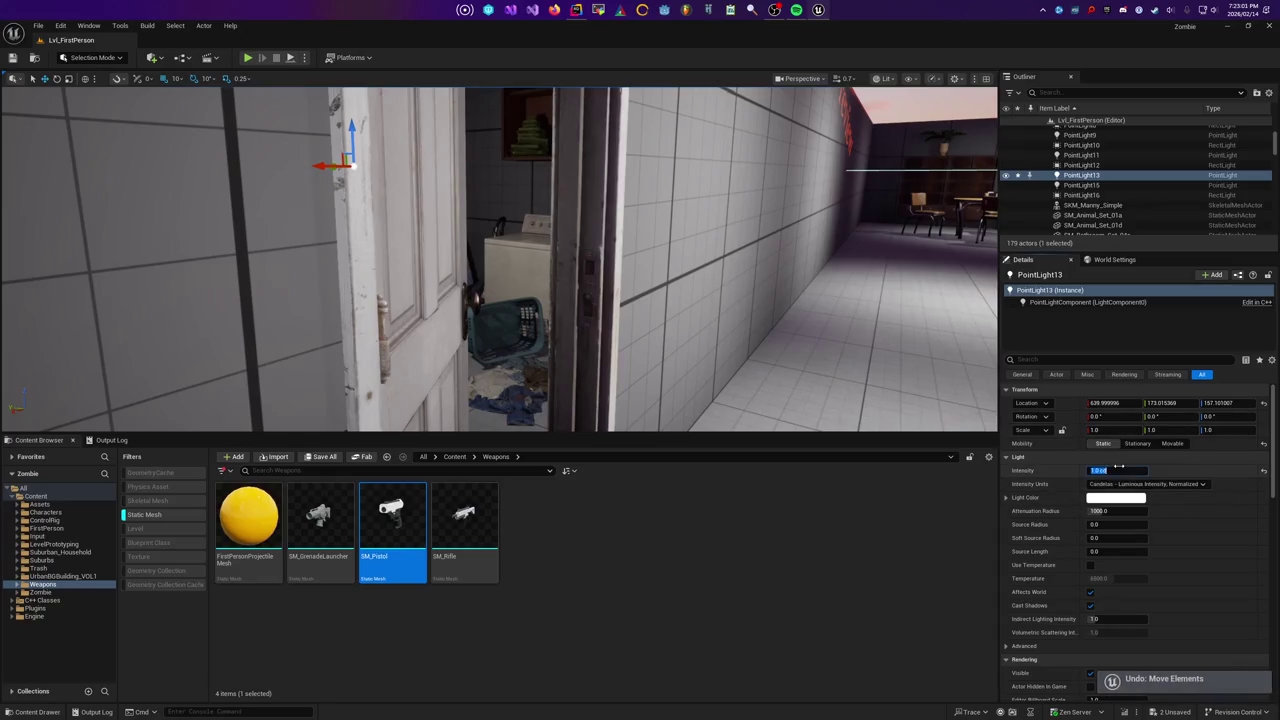
pyautogui.write('0.5')
pyautogui.press('Return')
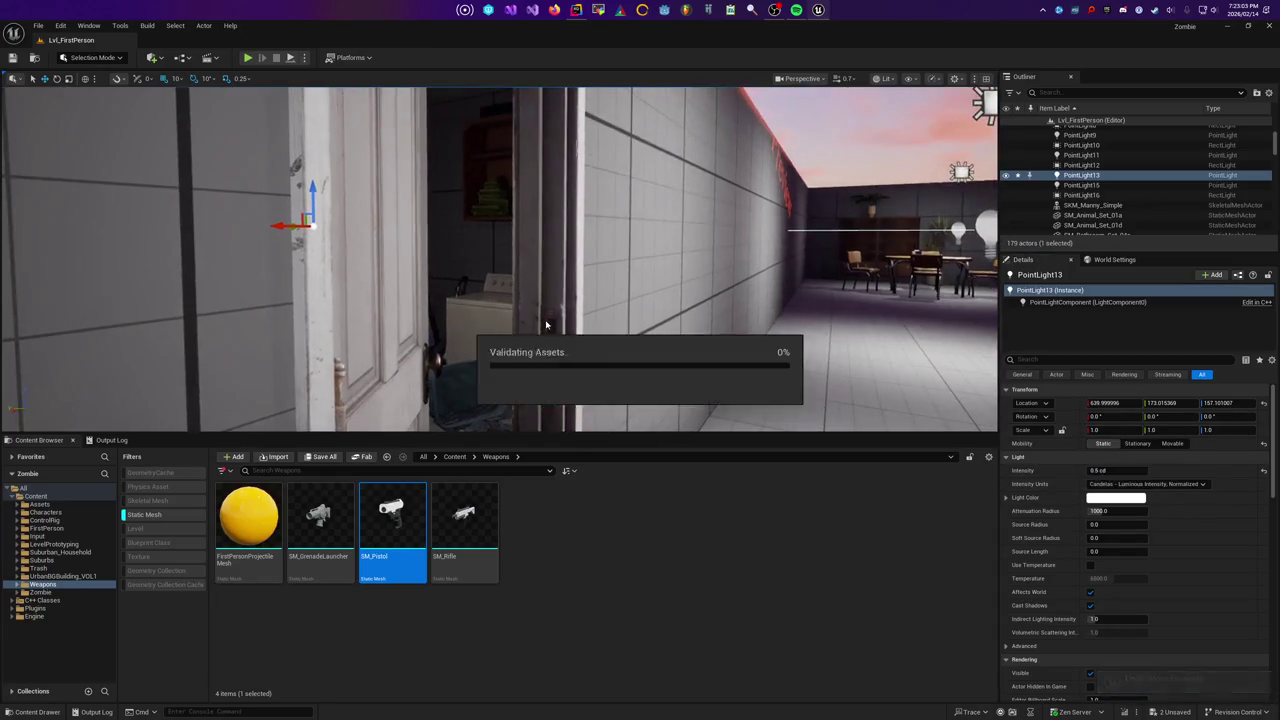
pyautogui.click(177, 25)
# Uncheck Force No Precomputed Lighting in World Settings, found by searching 'l', and save the level
pyautogui.moveTo(150, 27)
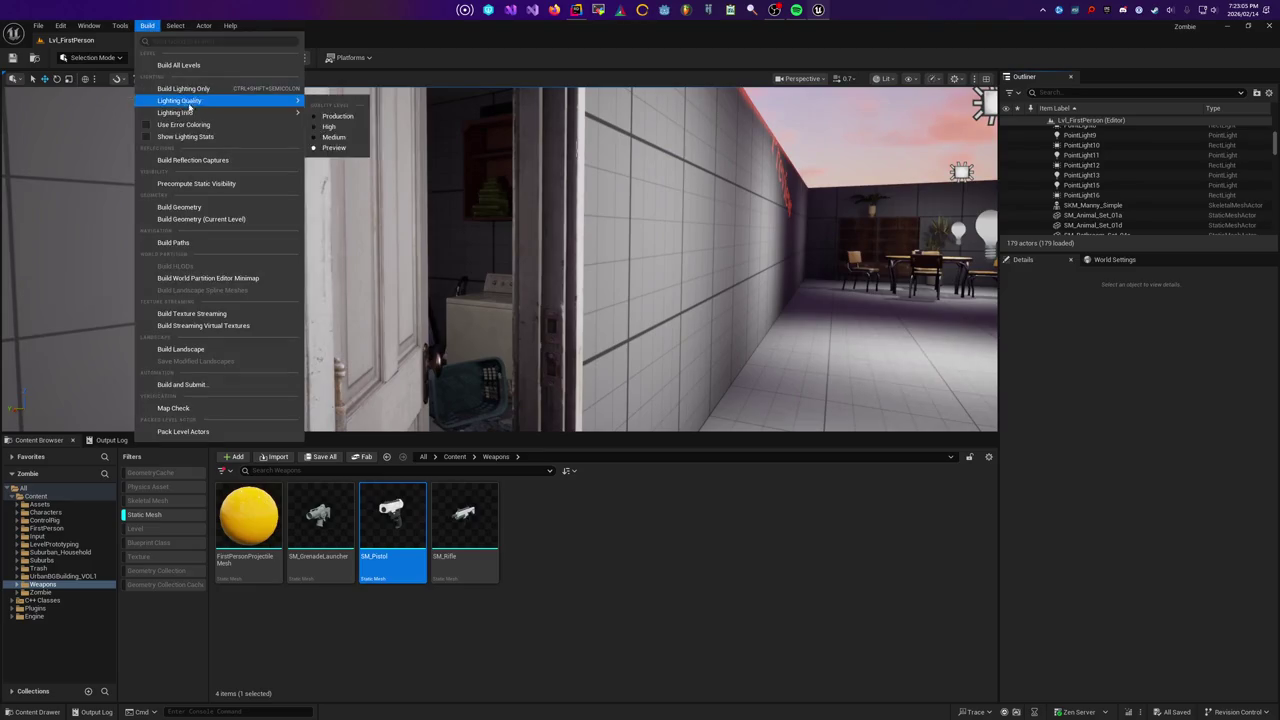
pyautogui.click(492, 226)
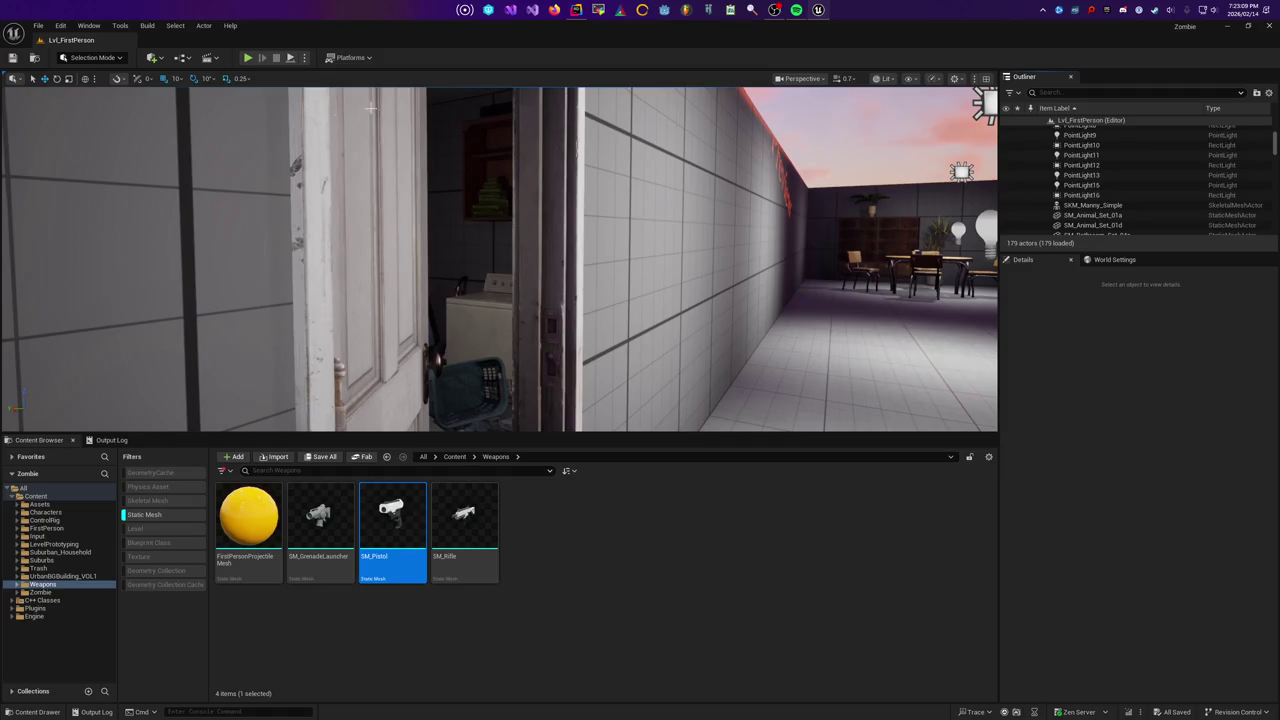
pyautogui.click(1108, 259)
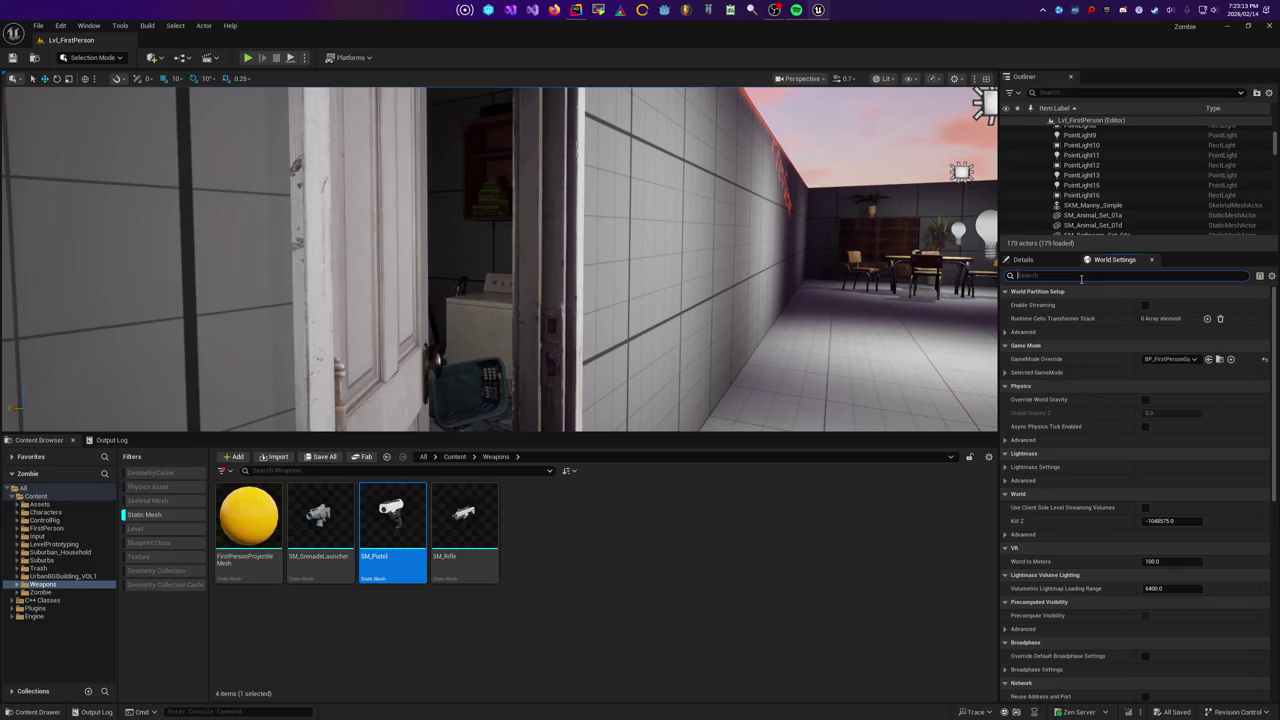
pyautogui.write('light')
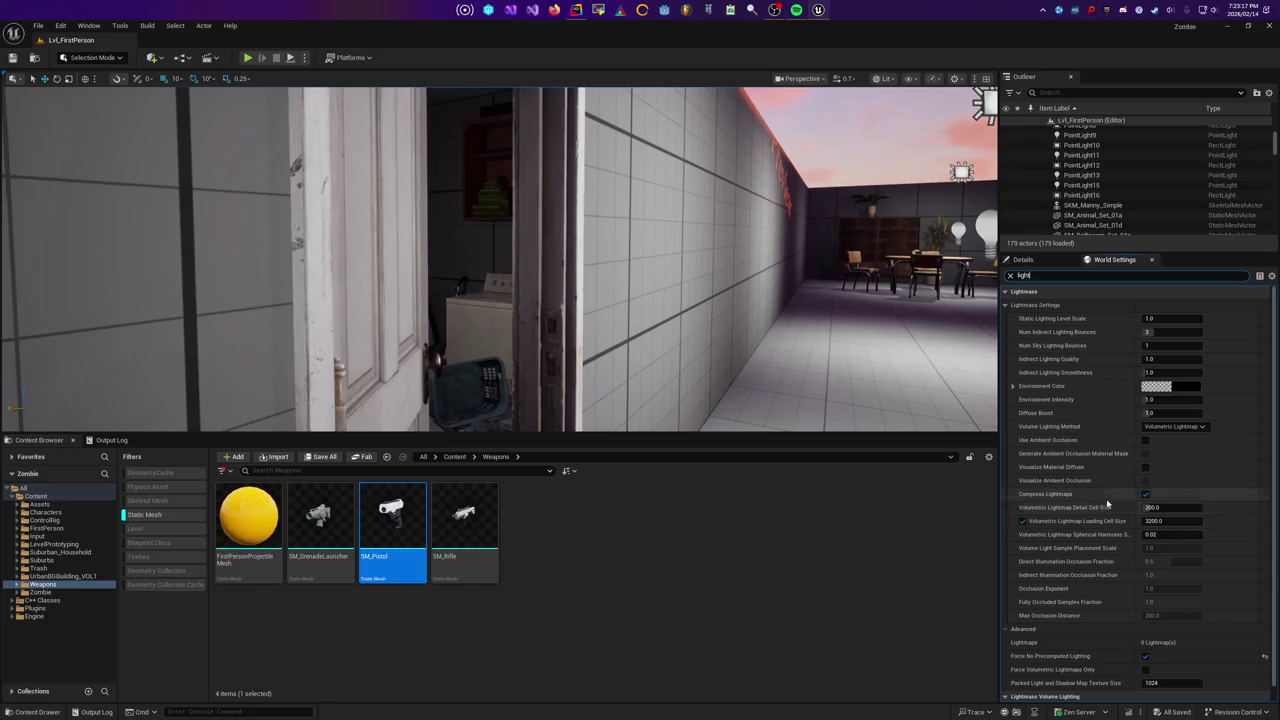
pyautogui.scroll(-1, 1107, 503)
pyautogui.click(1145, 640)
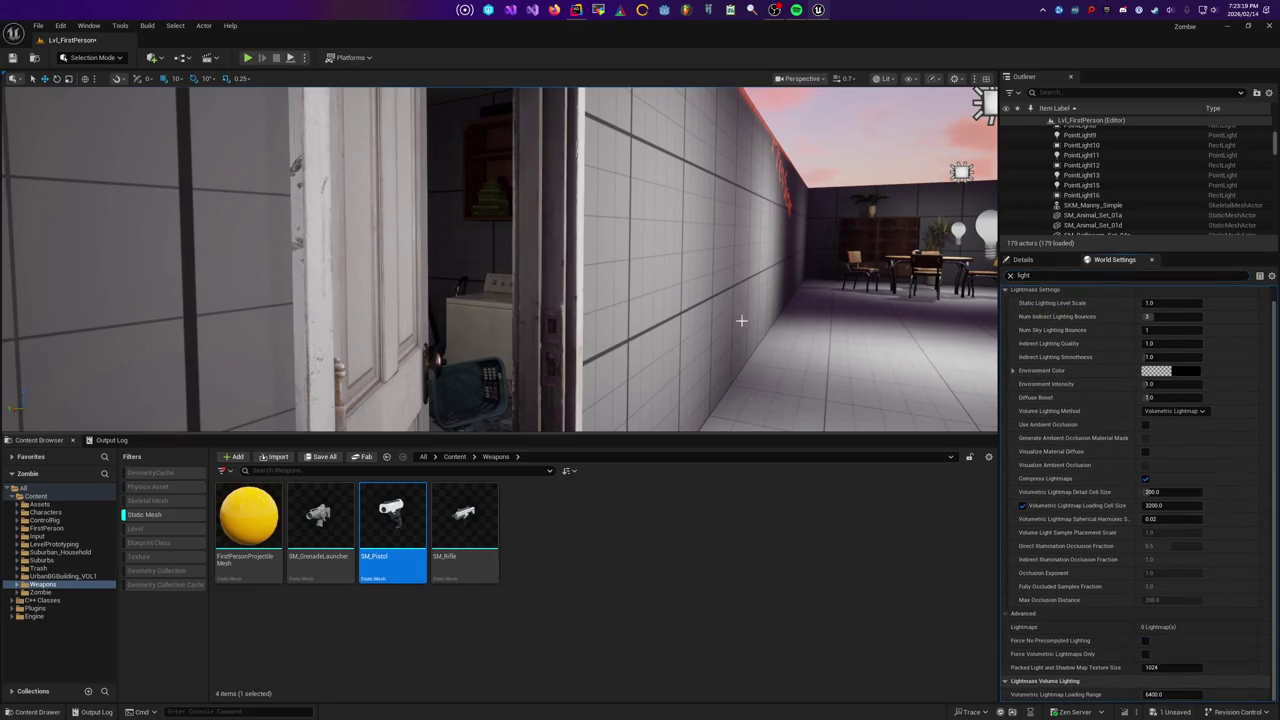
pyautogui.hotkey('ctrl', 's')
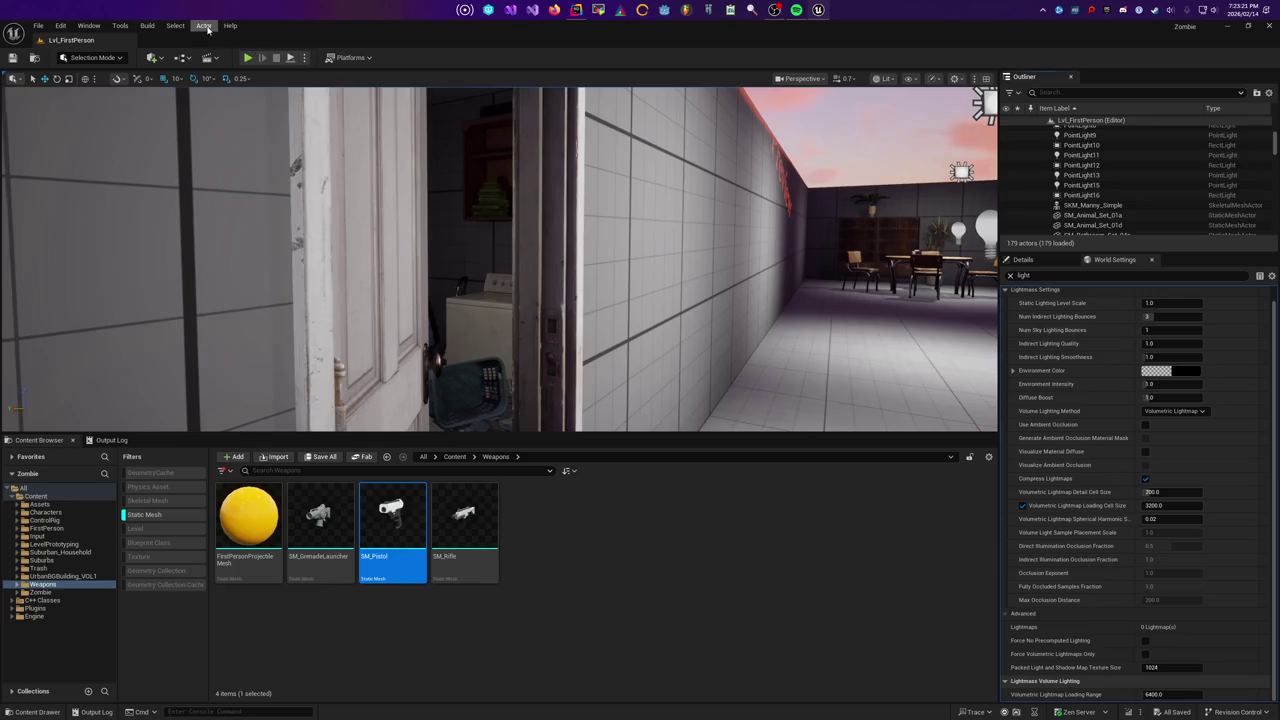
pyautogui.click(175, 25)
# Start a Build Lighting Only pass and open Swarm Agent from the hidden system tray
pyautogui.moveTo(148, 26)
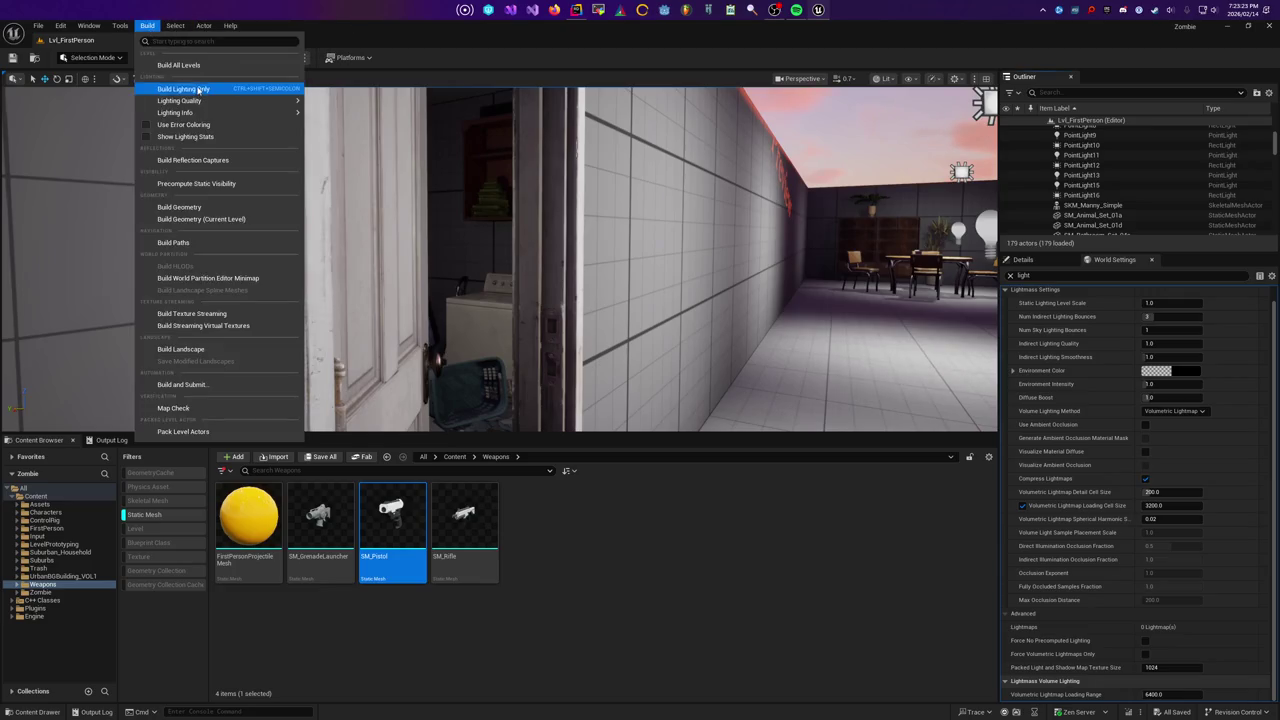
pyautogui.click(183, 88)
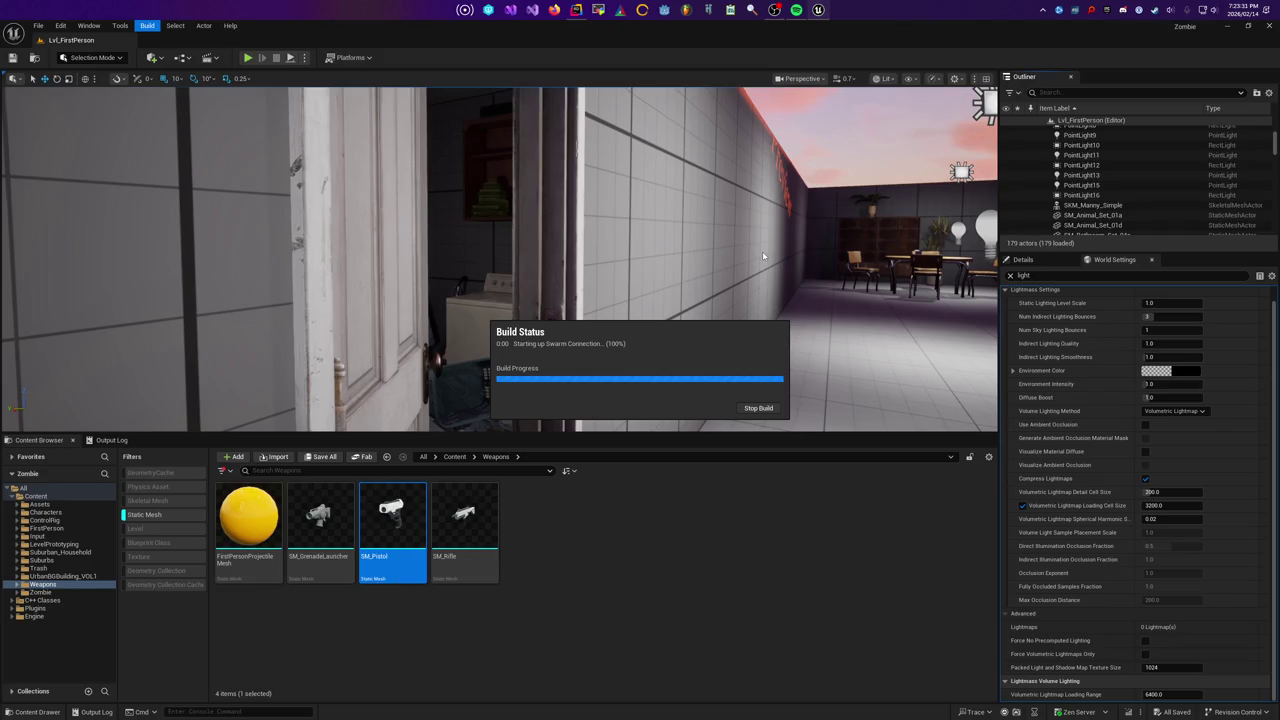
pyautogui.click(1043, 9)
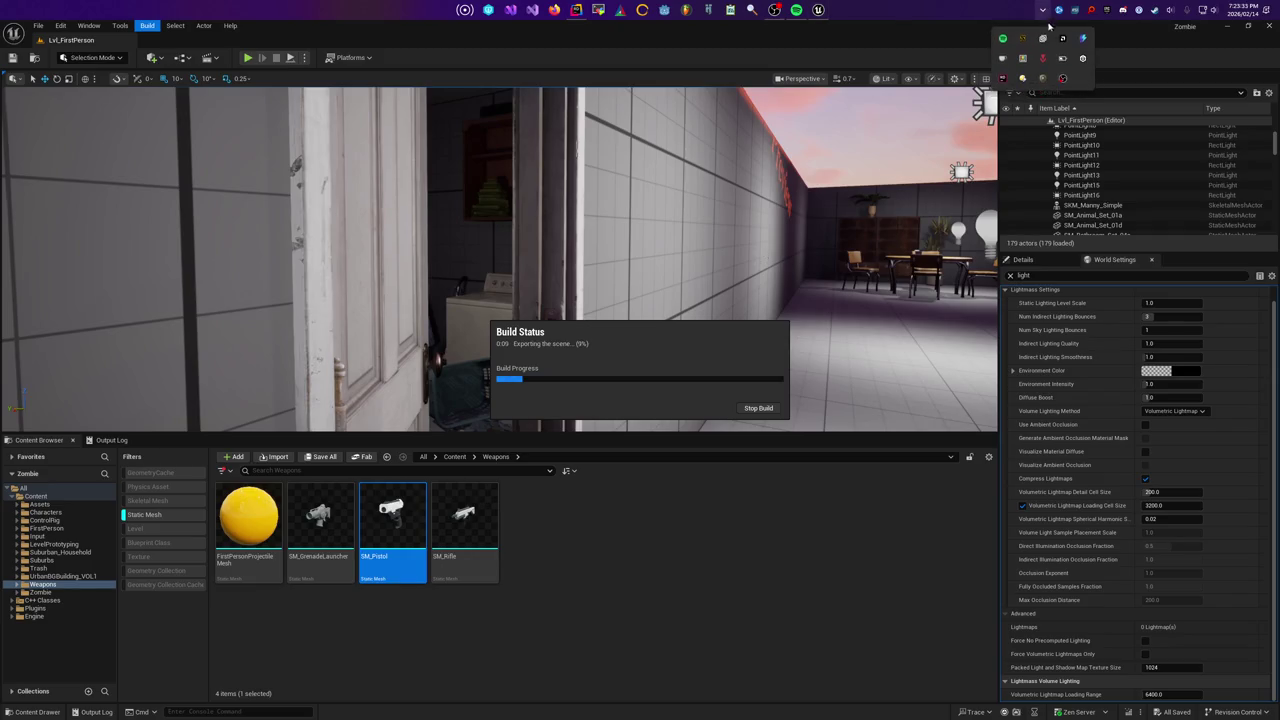
pyautogui.doubleClick(1022, 40)
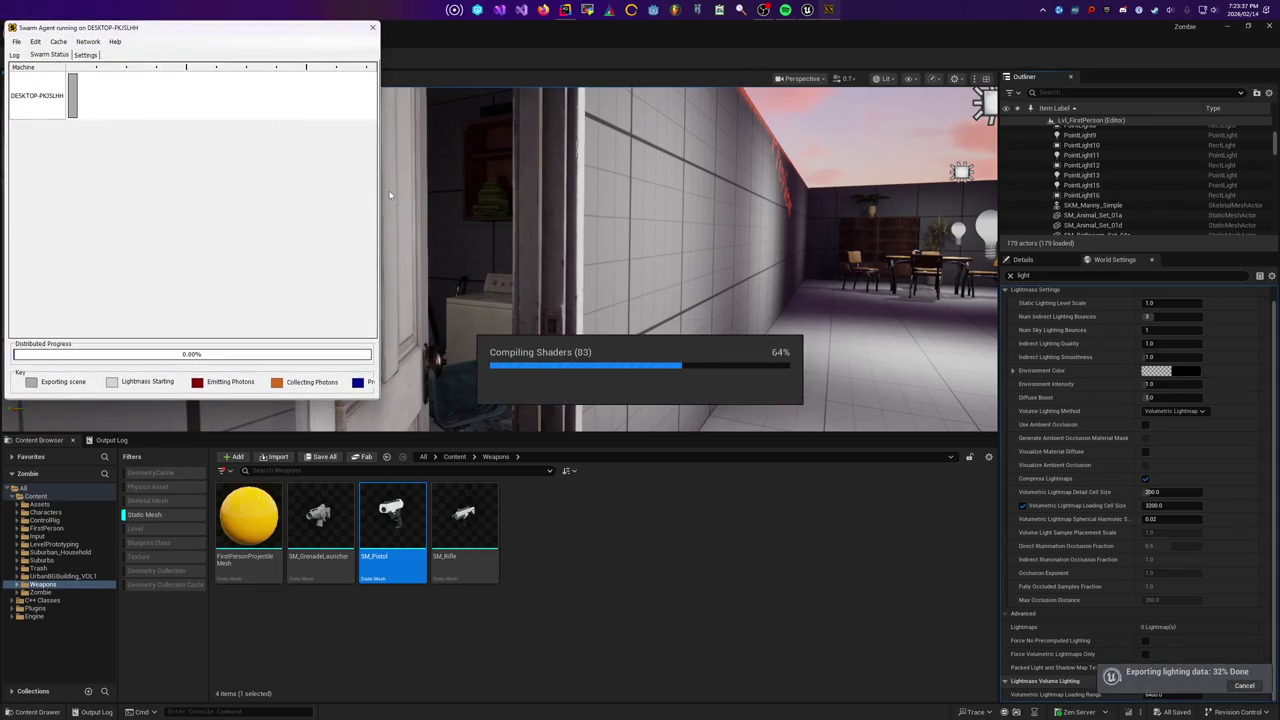
# Widen the Swarm Agent window and move the viewport camera forward down the corridor
pyautogui.moveTo(378, 197); pyautogui.dragTo(942, 205)
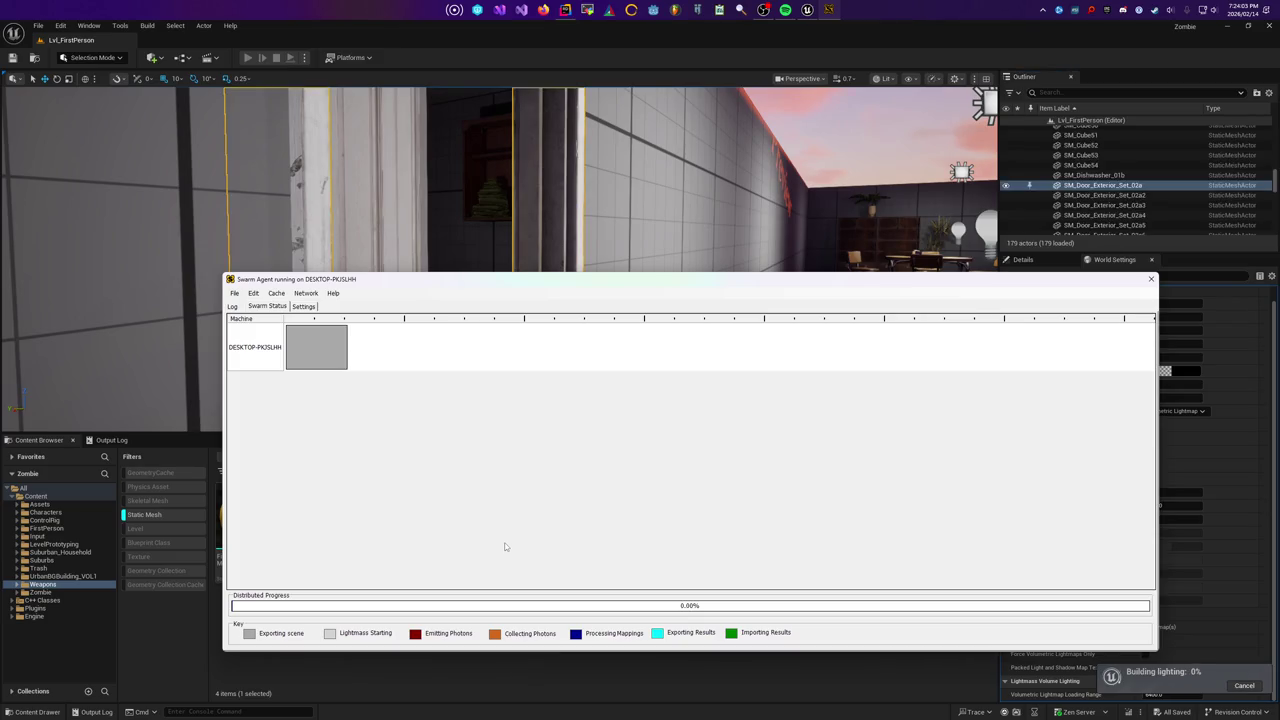
pyautogui.moveTo(505, 250); pyautogui.dragTo(475, 200)
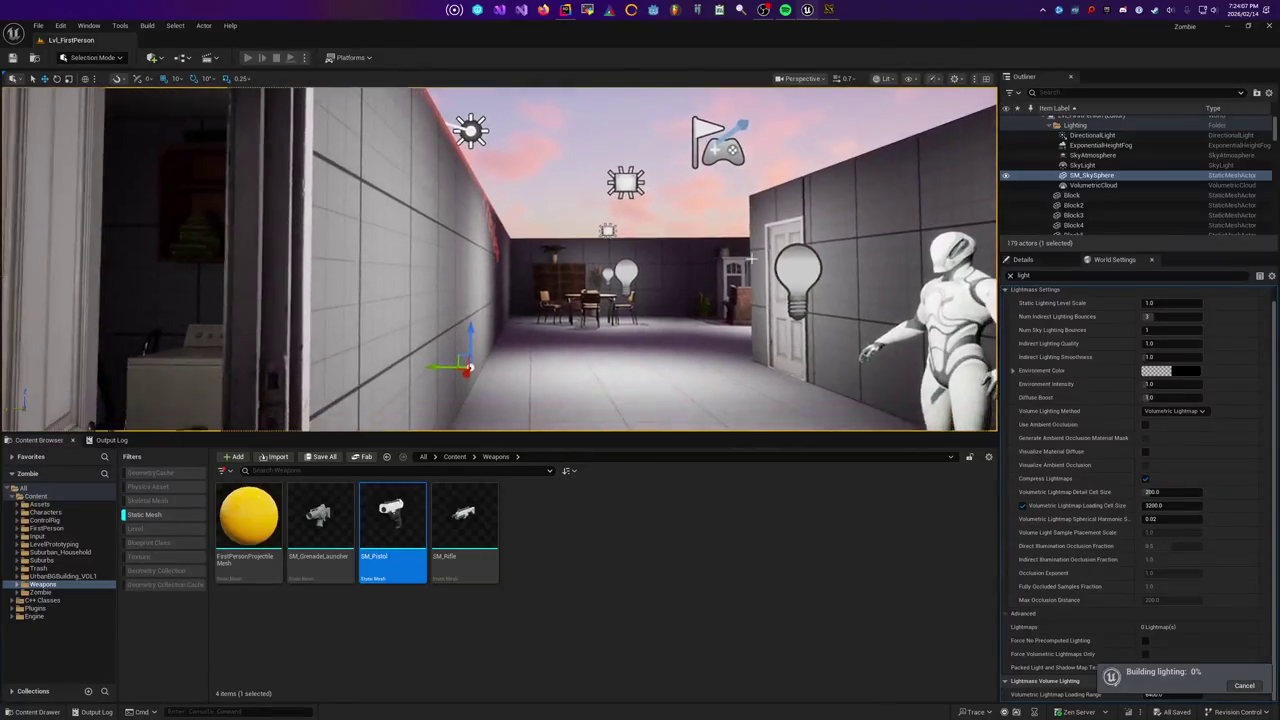
# Move the Swarm Agent window up and to the left over the viewport
pyautogui.moveTo(657, 290); pyautogui.dragTo(594, 246)
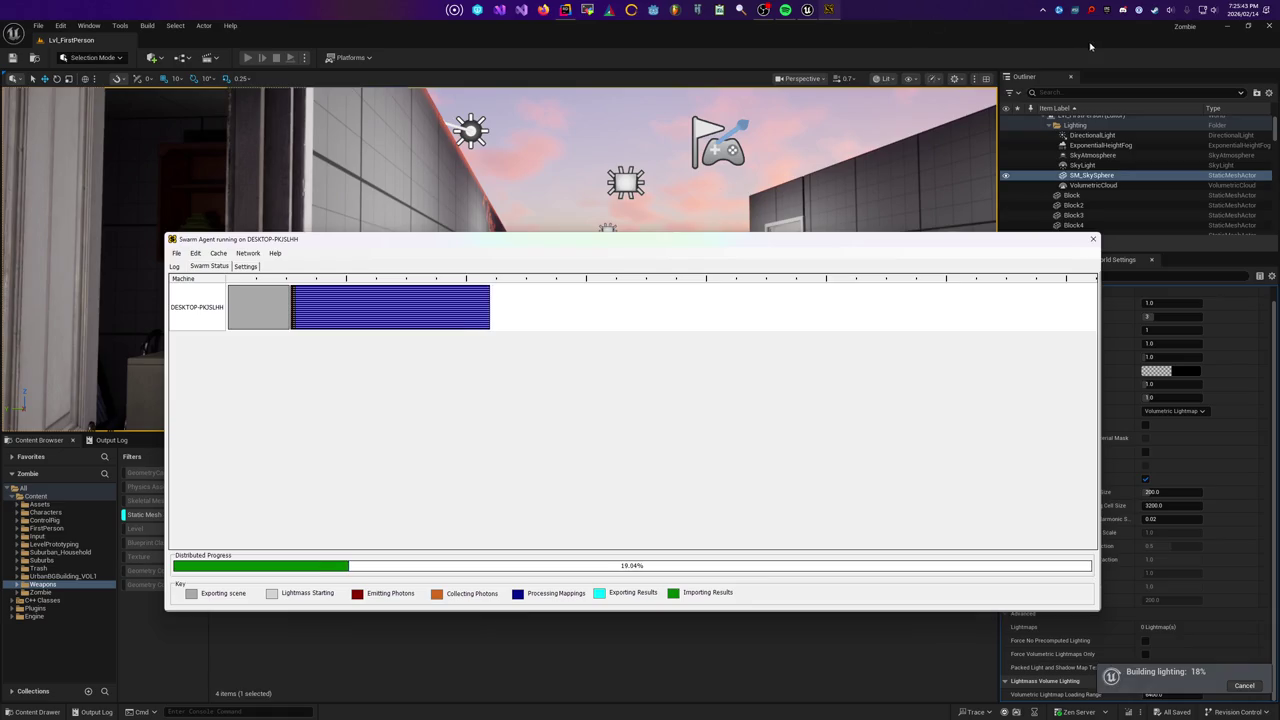
# Launch another tray app, then bring Swarm Agent back into focus while lighting builds
pyautogui.click(1128, 12)
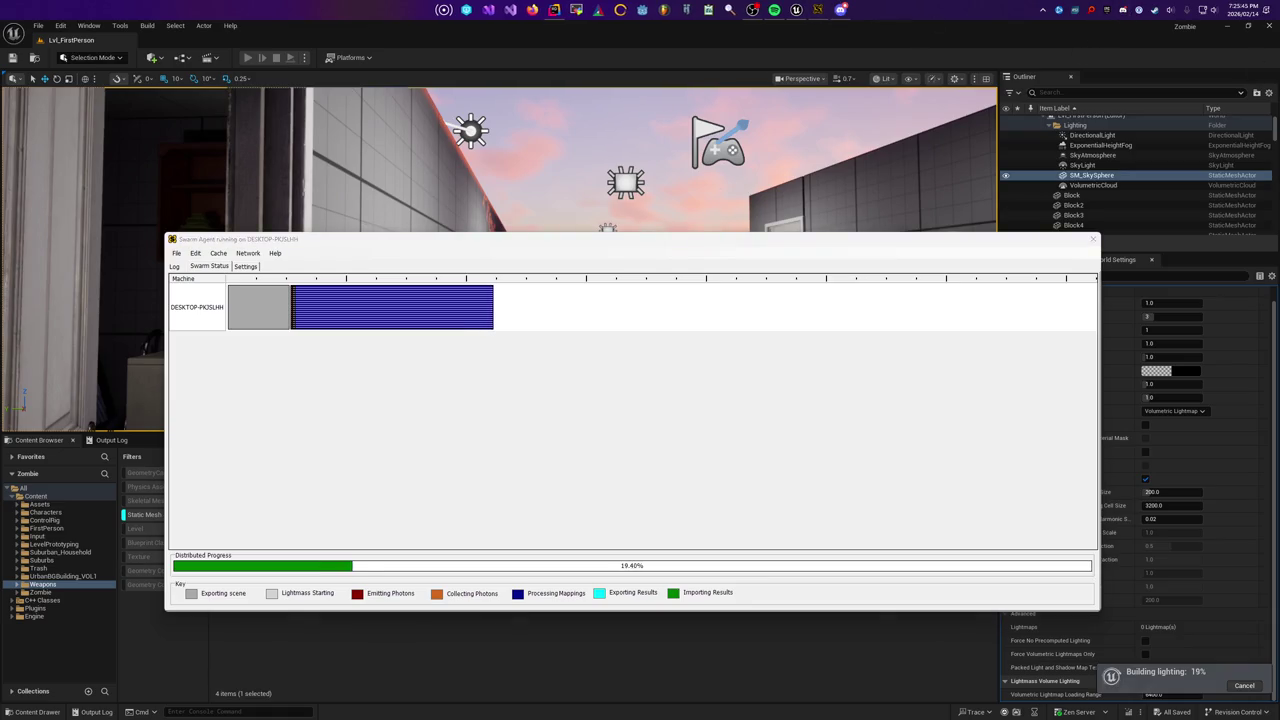
pyautogui.click(590, 248)
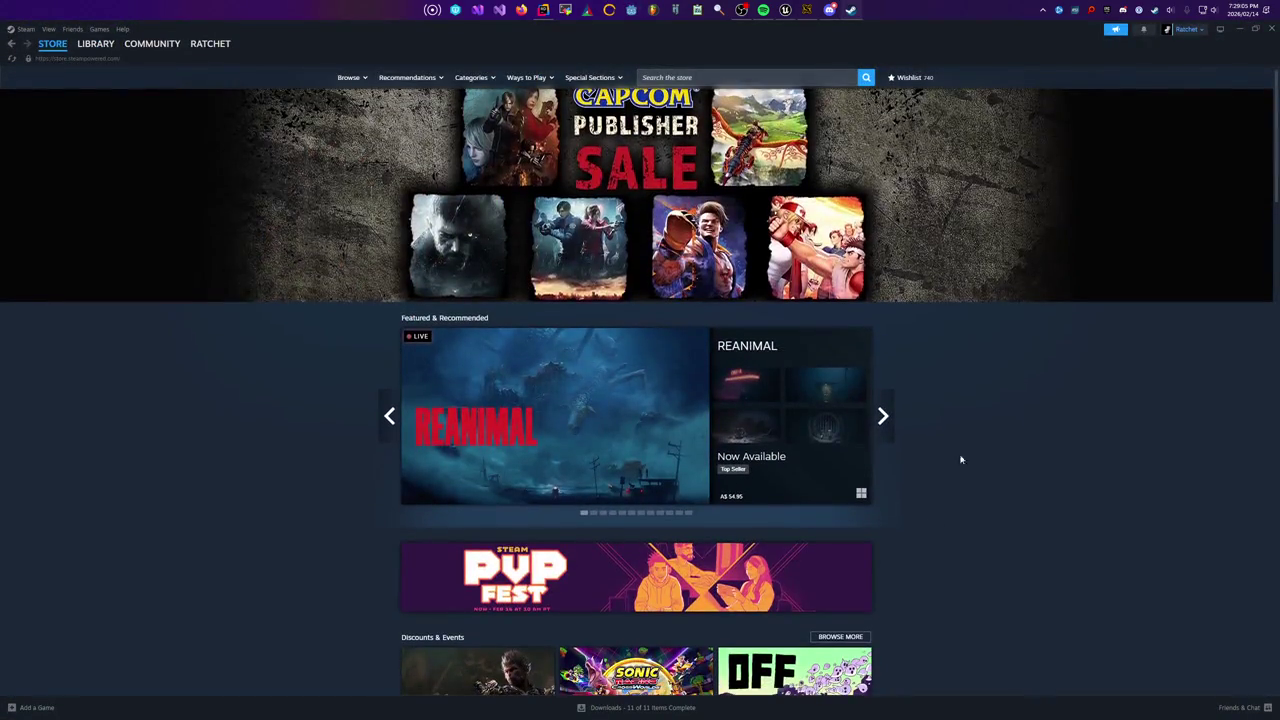
# Browse the Steam Store front page and switch its featured games list to Top Sellers
pyautogui.moveTo(690, 420)
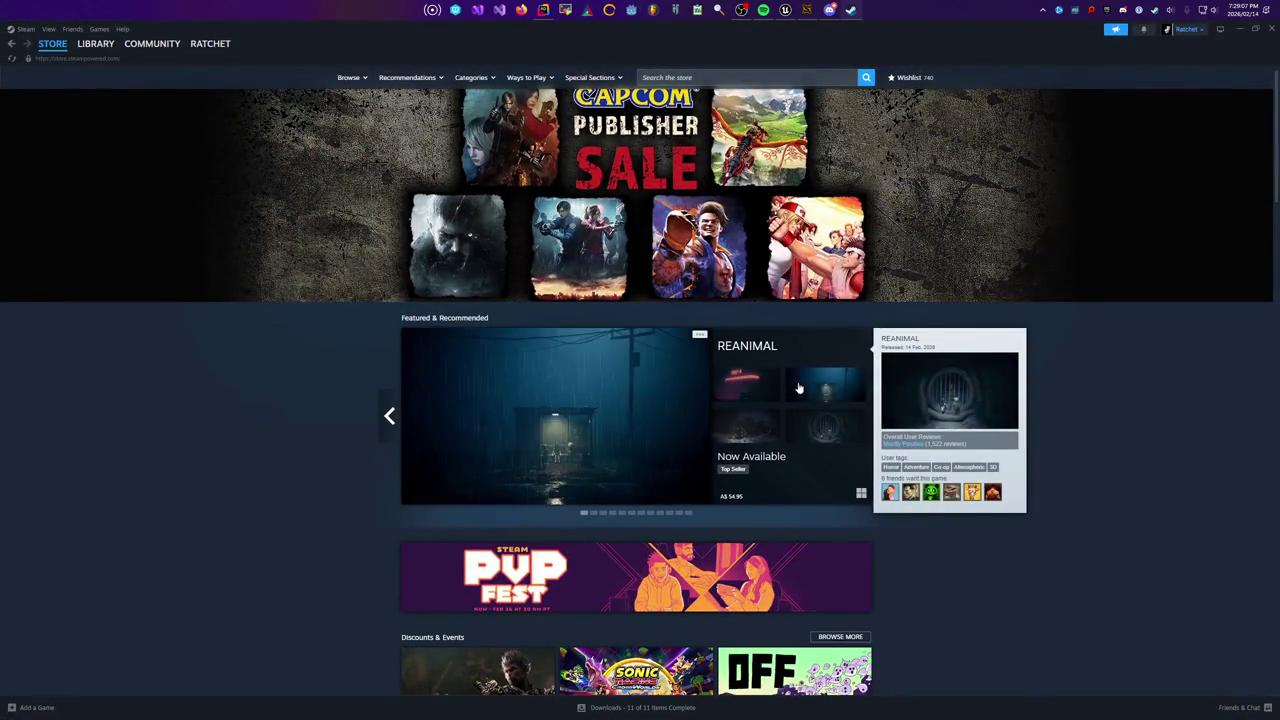
pyautogui.scroll(-5, 1050, 424)
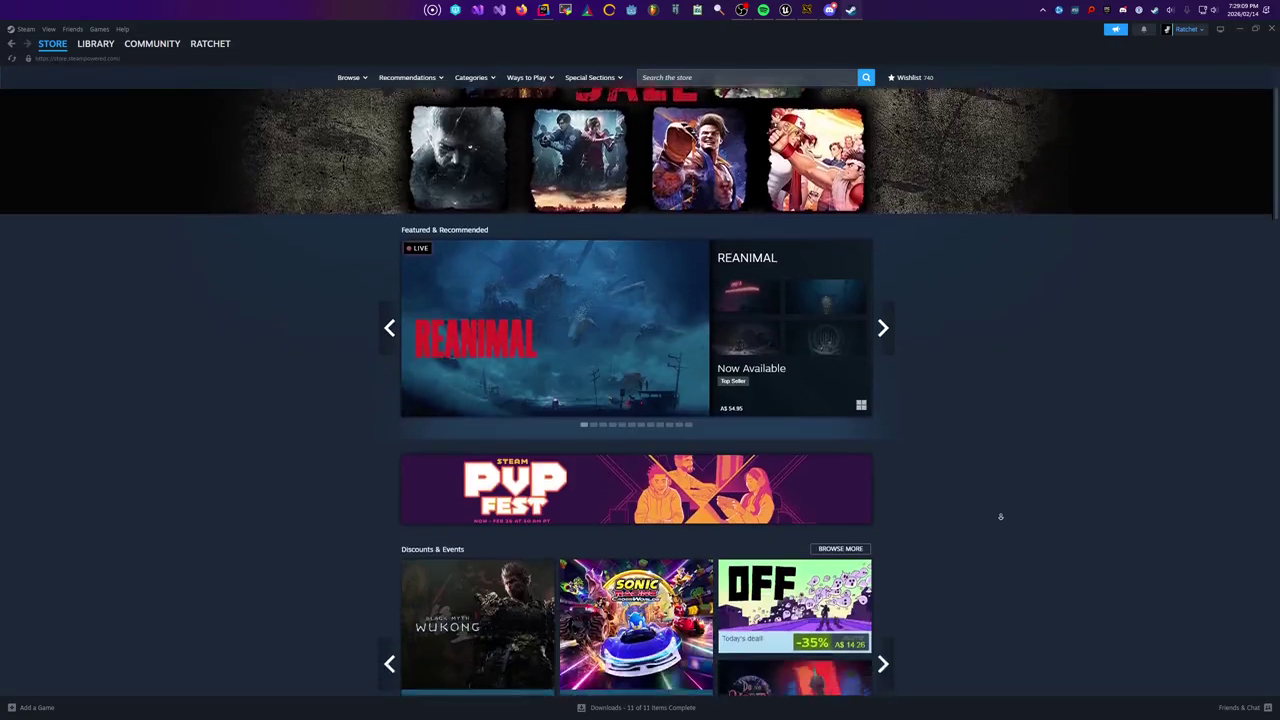
pyautogui.scroll(-1, 1054, 444)
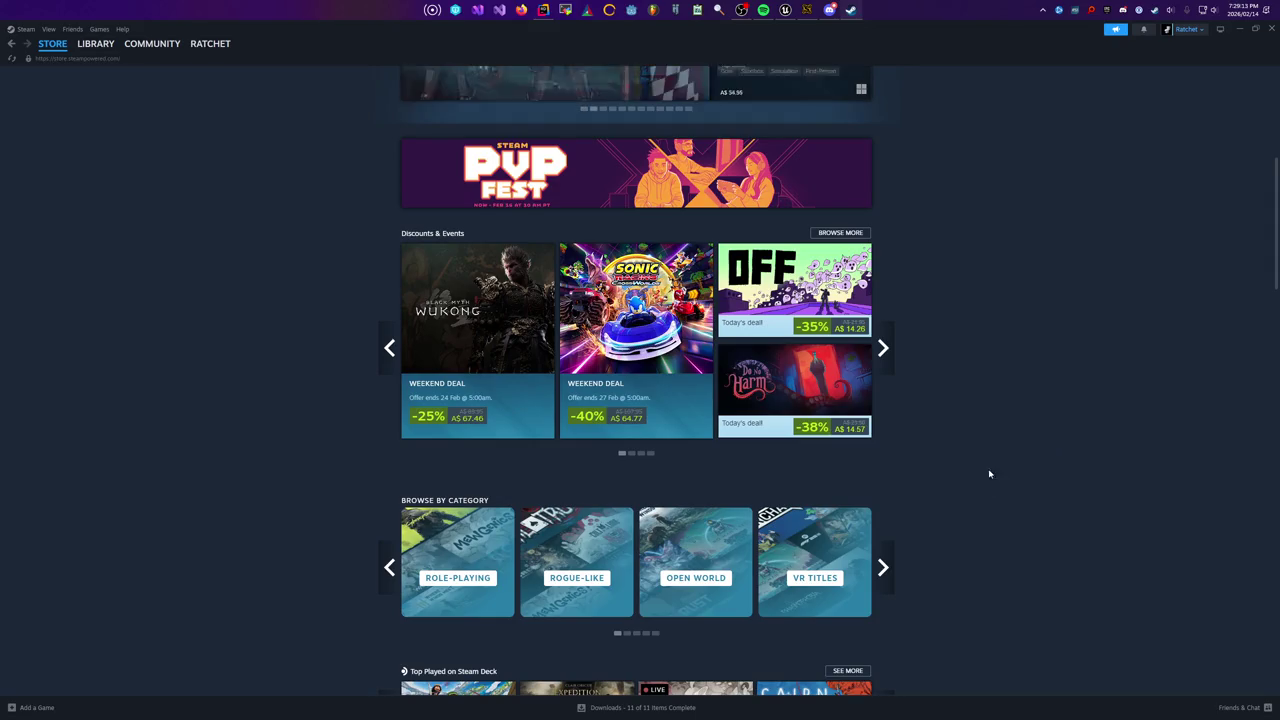
pyautogui.scroll(-1, 1004, 380)
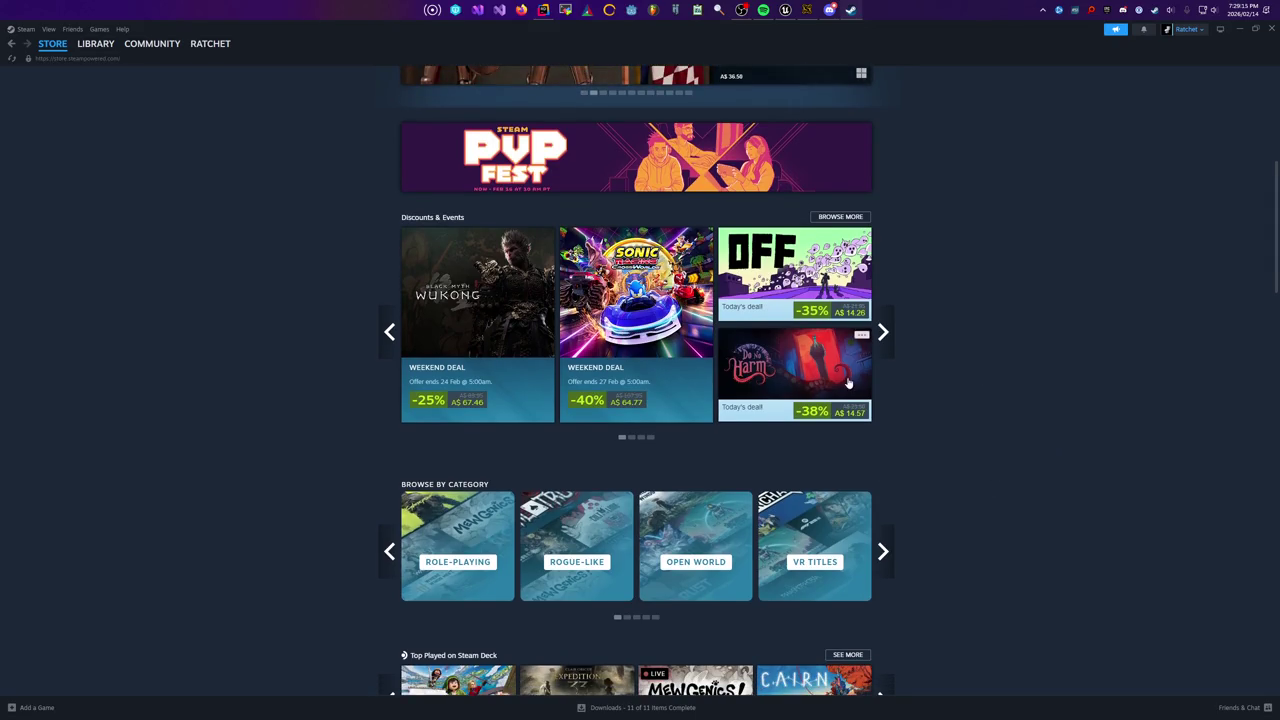
pyautogui.moveTo(800, 383)
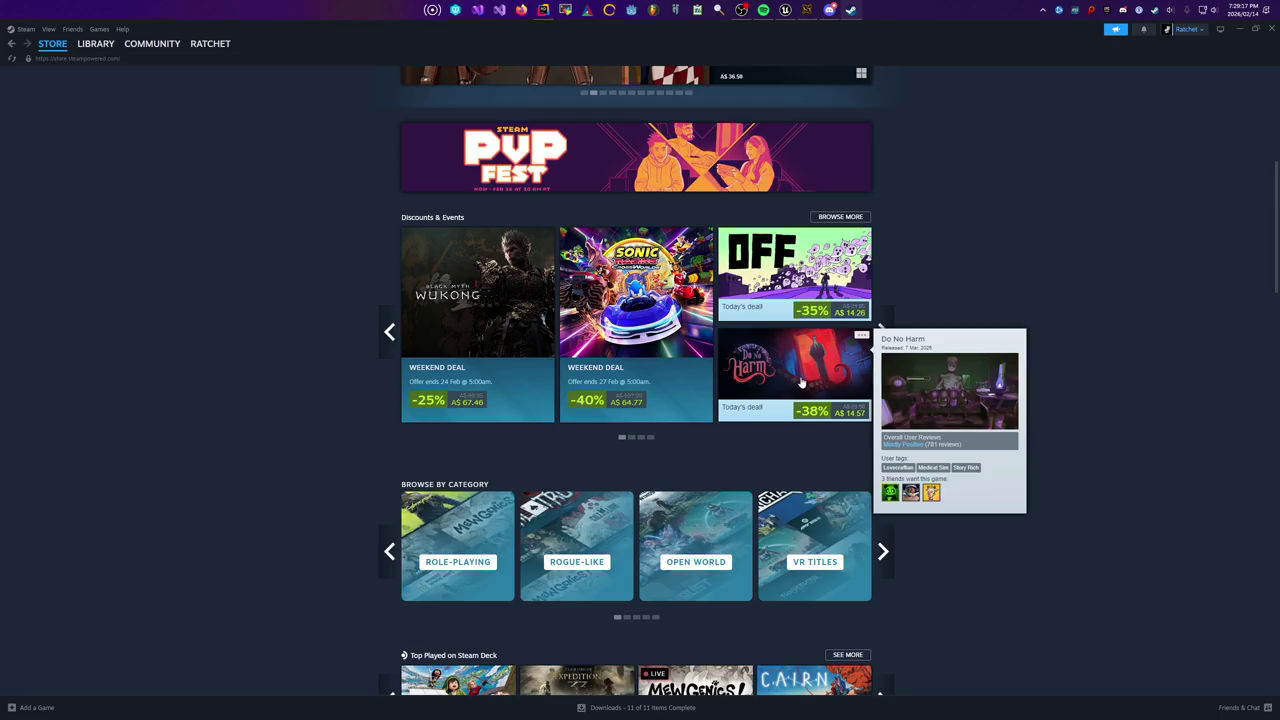
pyautogui.scroll(-2, 1076, 493)
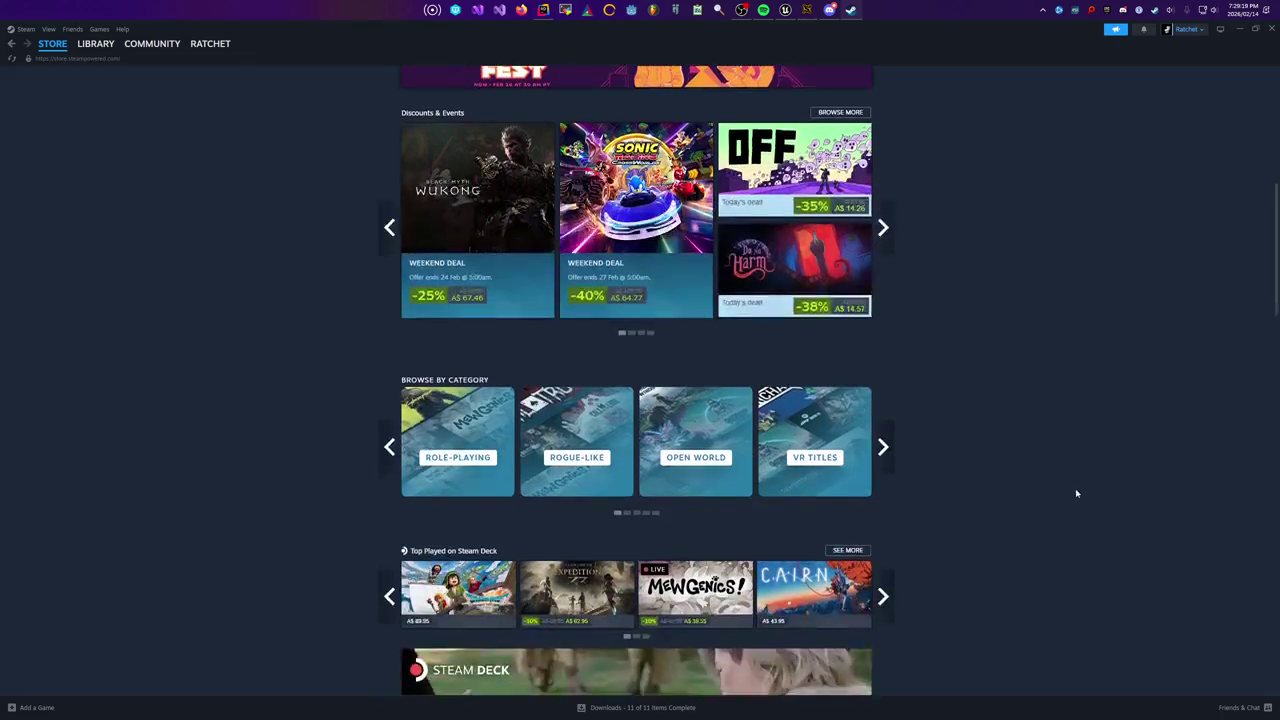
pyautogui.scroll(-2, 1076, 493)
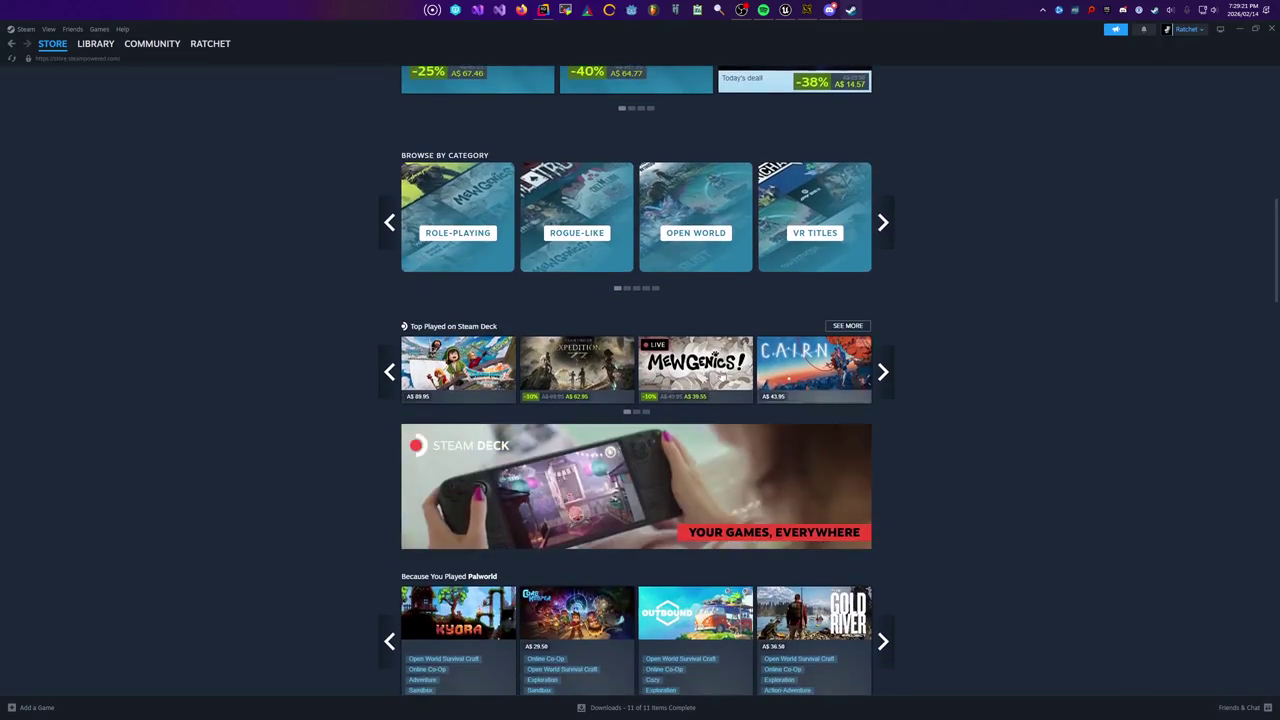
pyautogui.scroll(-2, 349, 329)
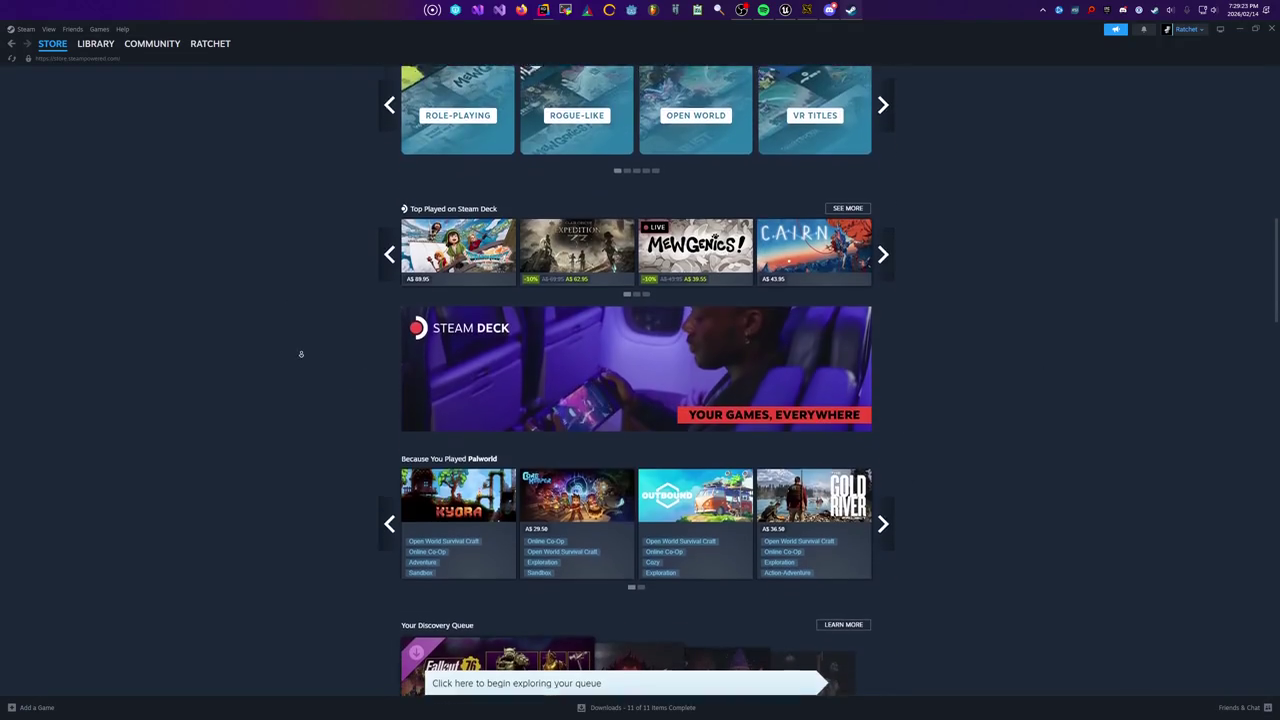
pyautogui.scroll(-4, 296, 361)
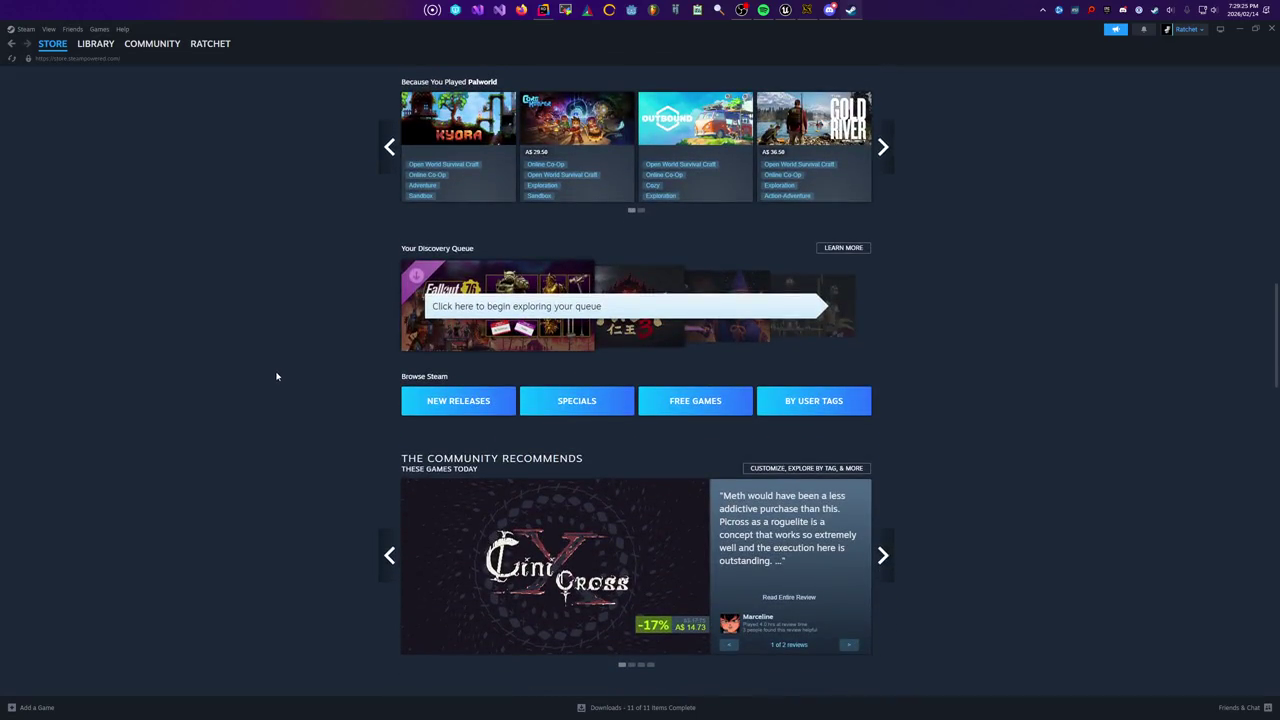
pyautogui.scroll(-6, 277, 376)
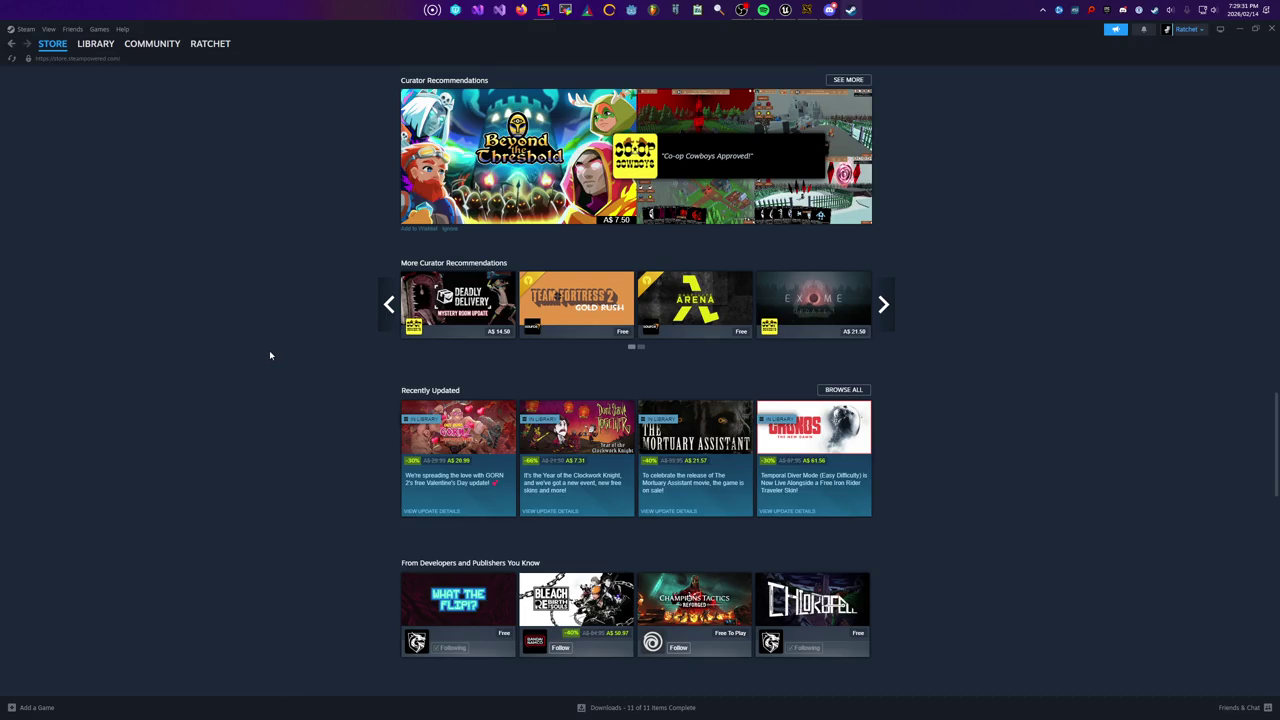
pyautogui.scroll(-1, 269, 350)
pyautogui.scroll(-3, 265, 392)
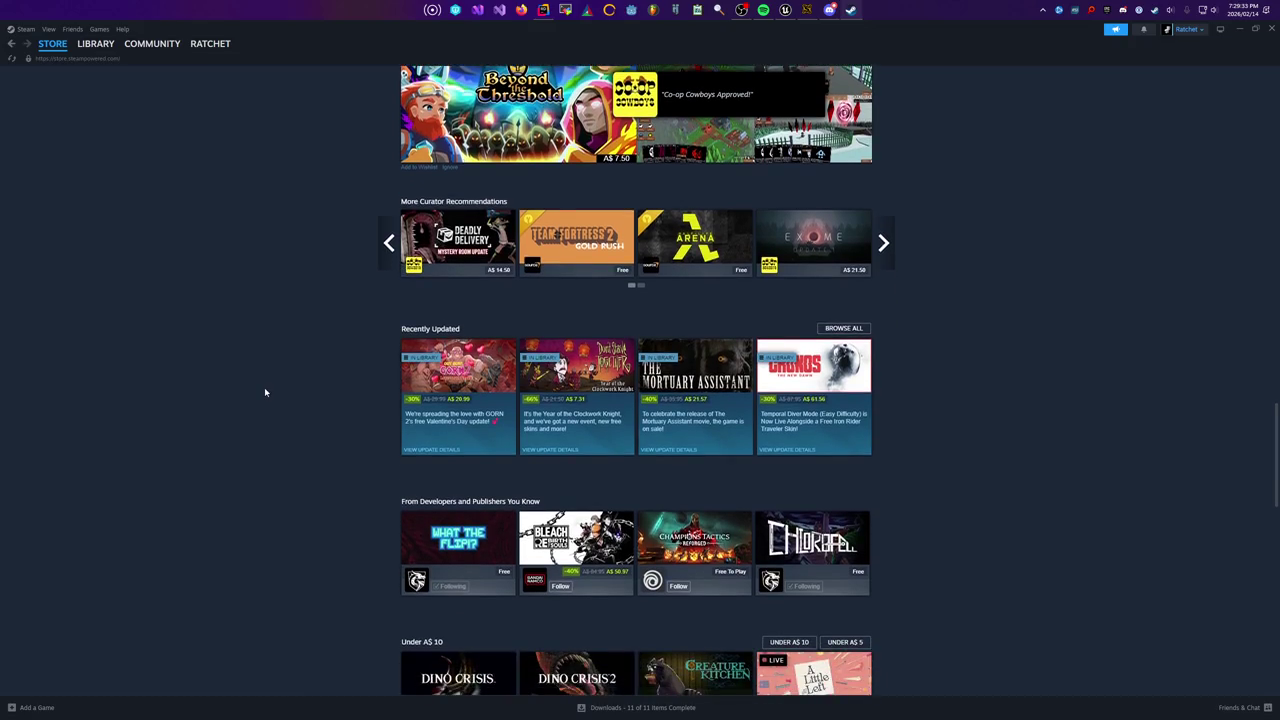
pyautogui.scroll(-1, 266, 361)
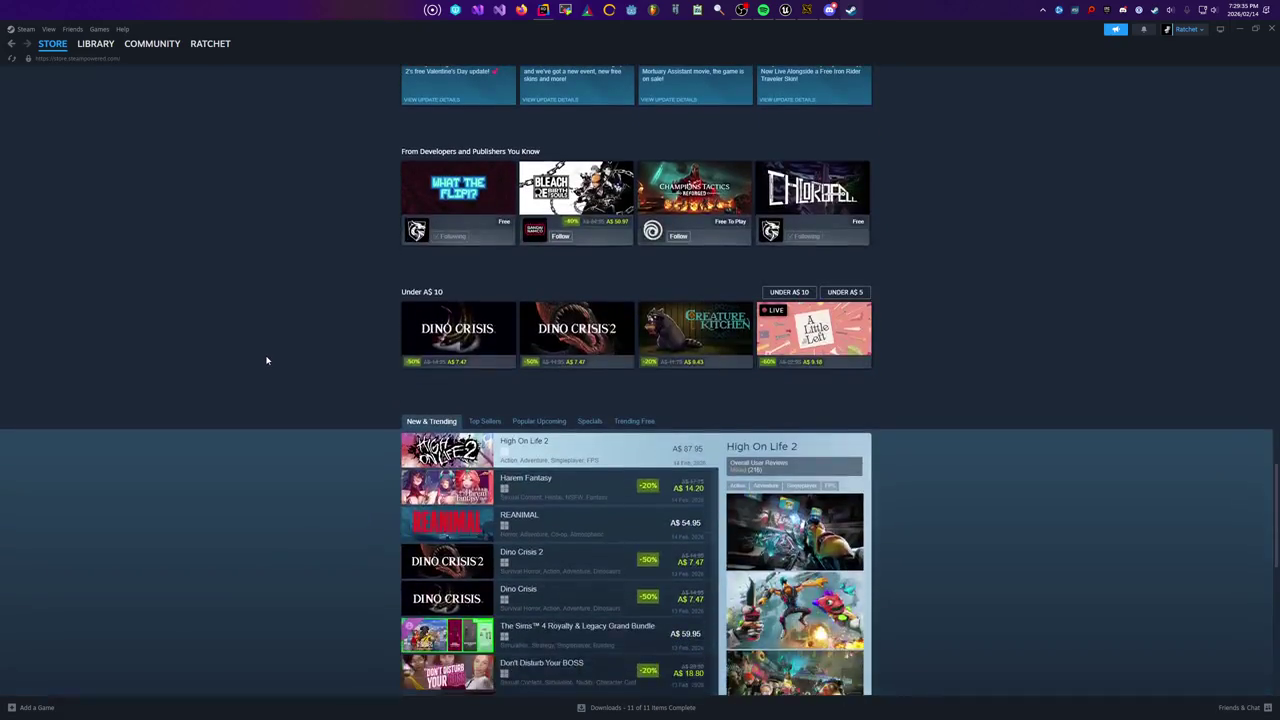
pyautogui.scroll(-1, 272, 360)
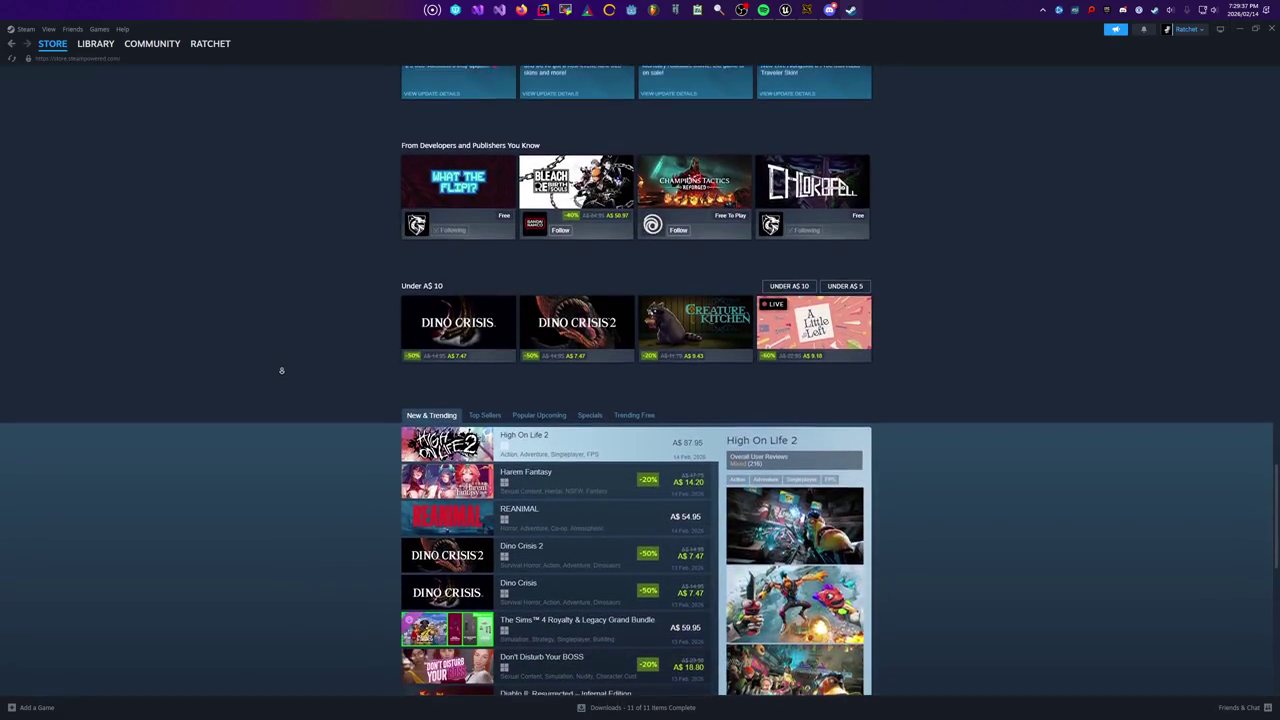
pyautogui.scroll(-2, 282, 380)
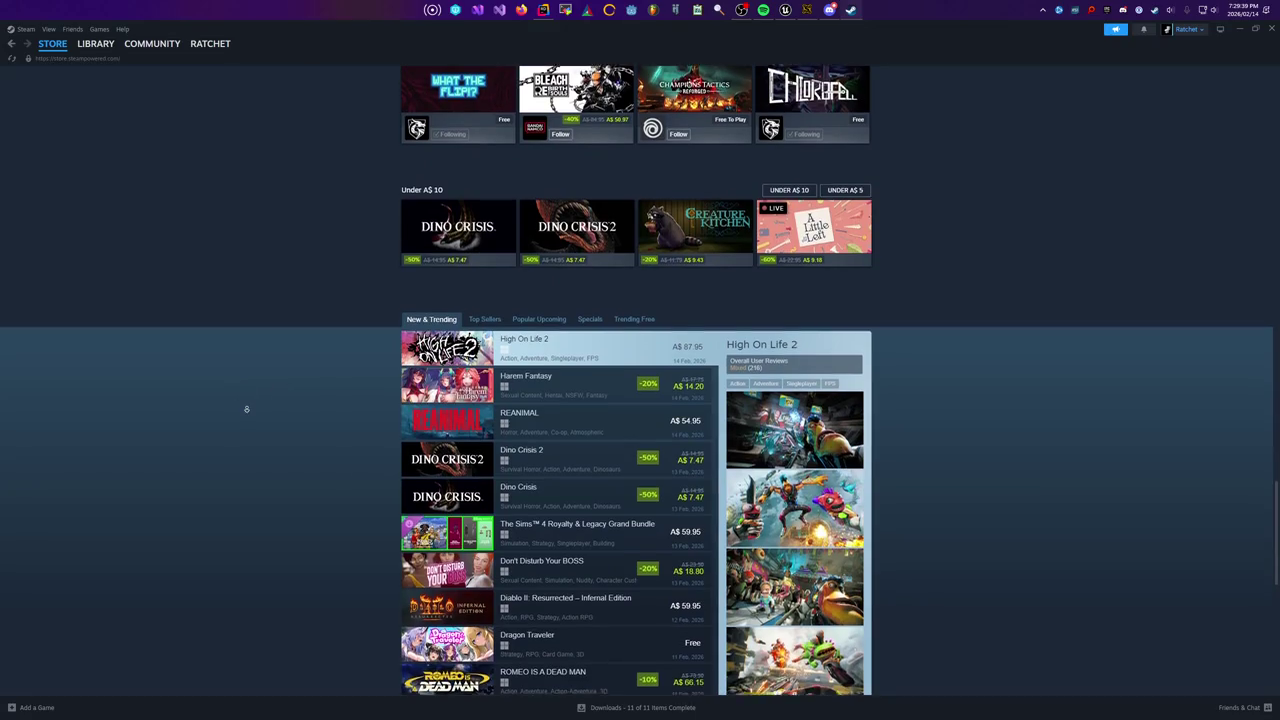
pyautogui.scroll(-1, 246, 408)
pyautogui.scroll(-1, 247, 410)
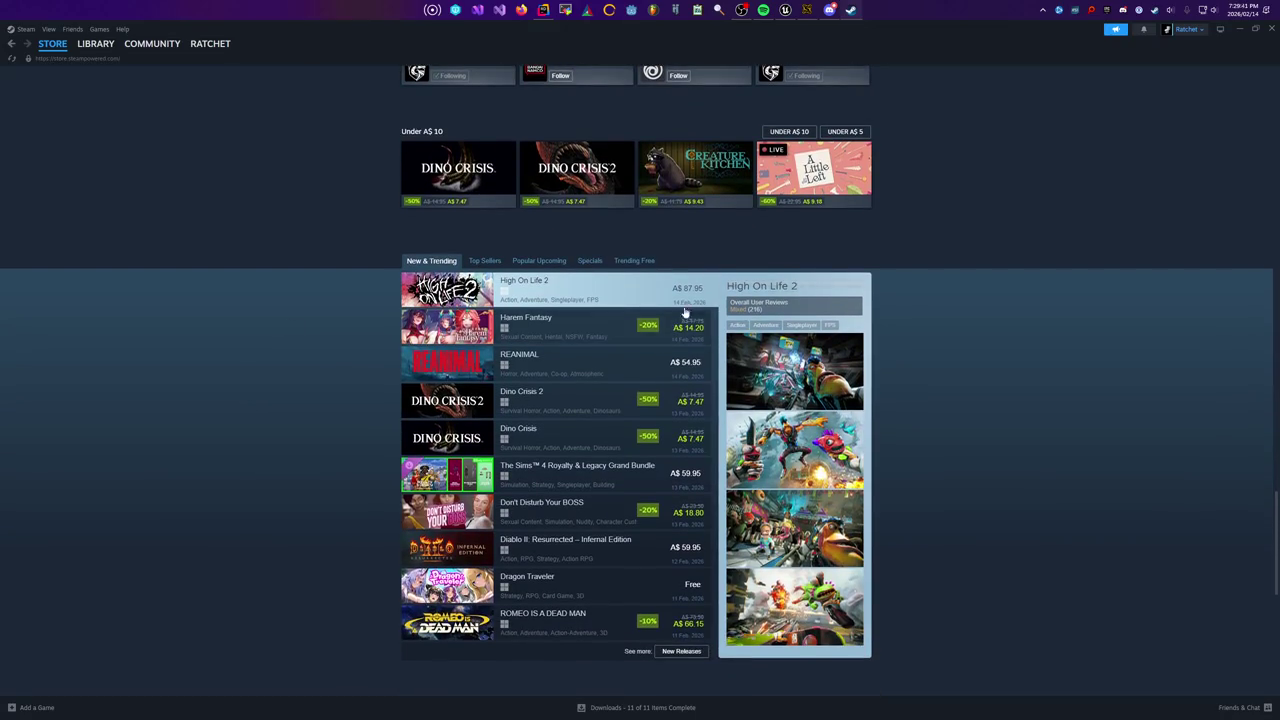
pyautogui.scroll(-3, 969, 329)
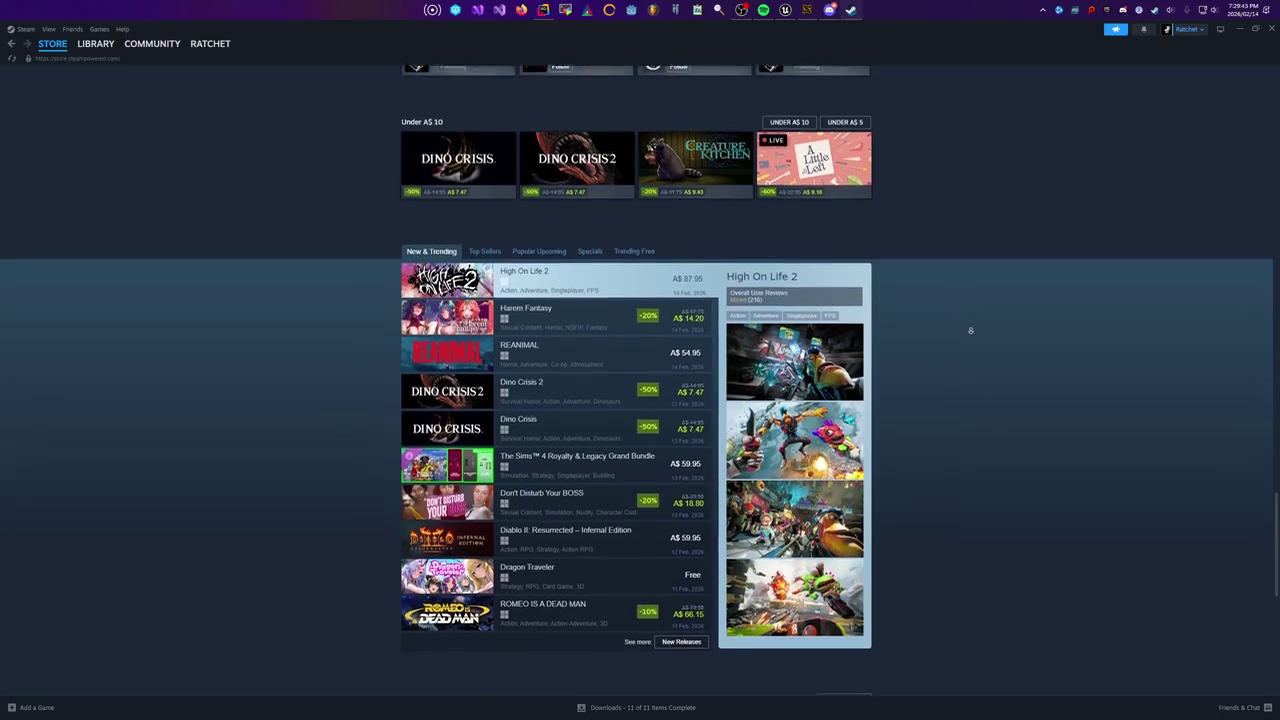
pyautogui.scroll(-2, 969, 329)
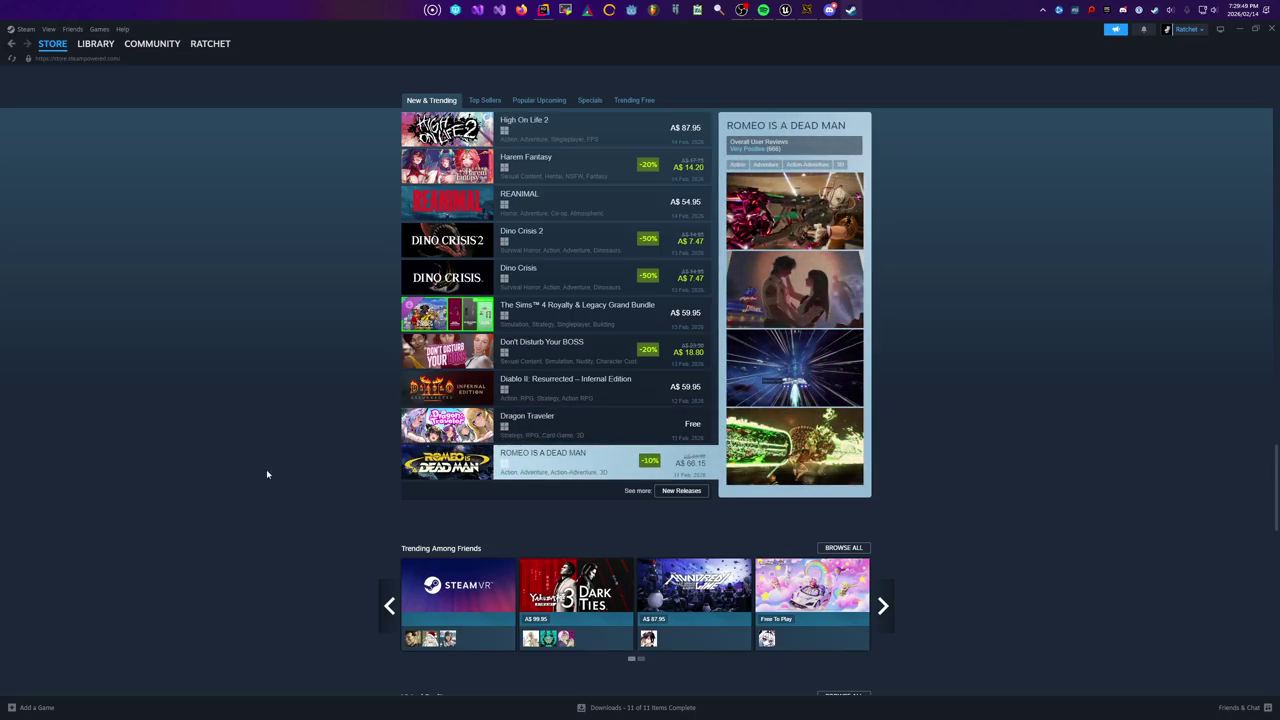
pyautogui.scroll(2, 280, 460)
pyautogui.click(484, 150)
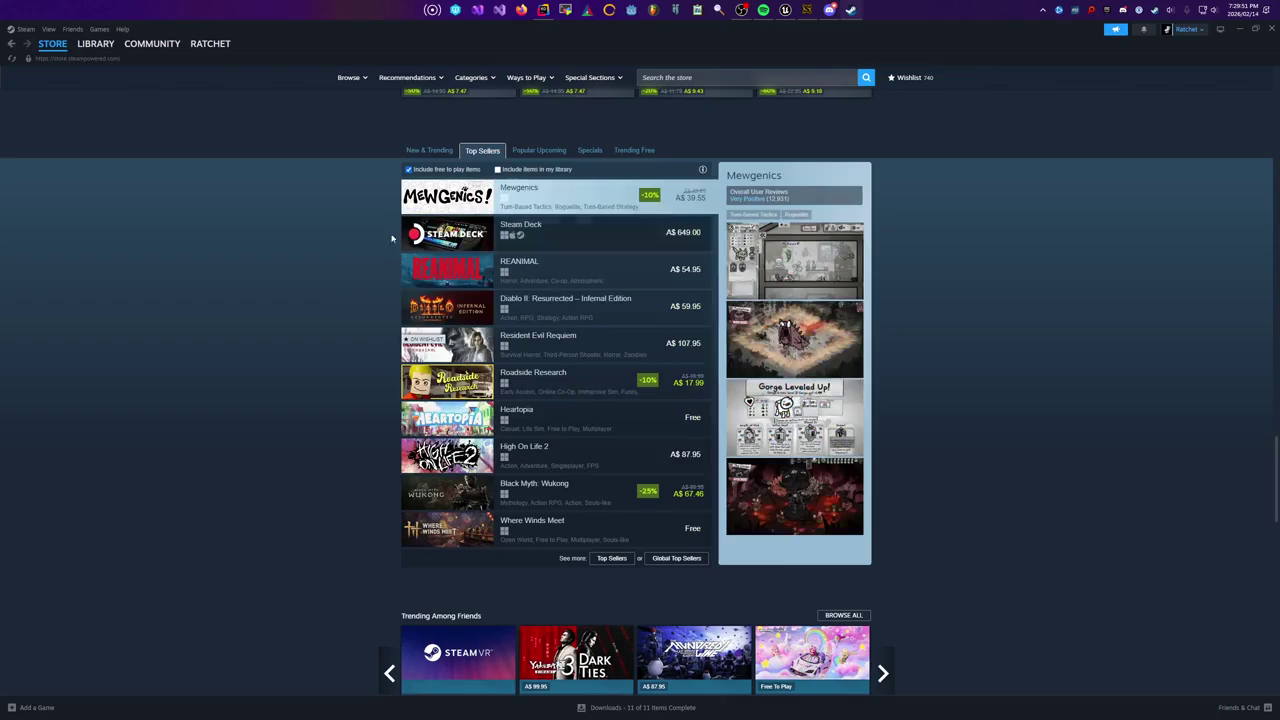
pyautogui.scroll(-1, 326, 294)
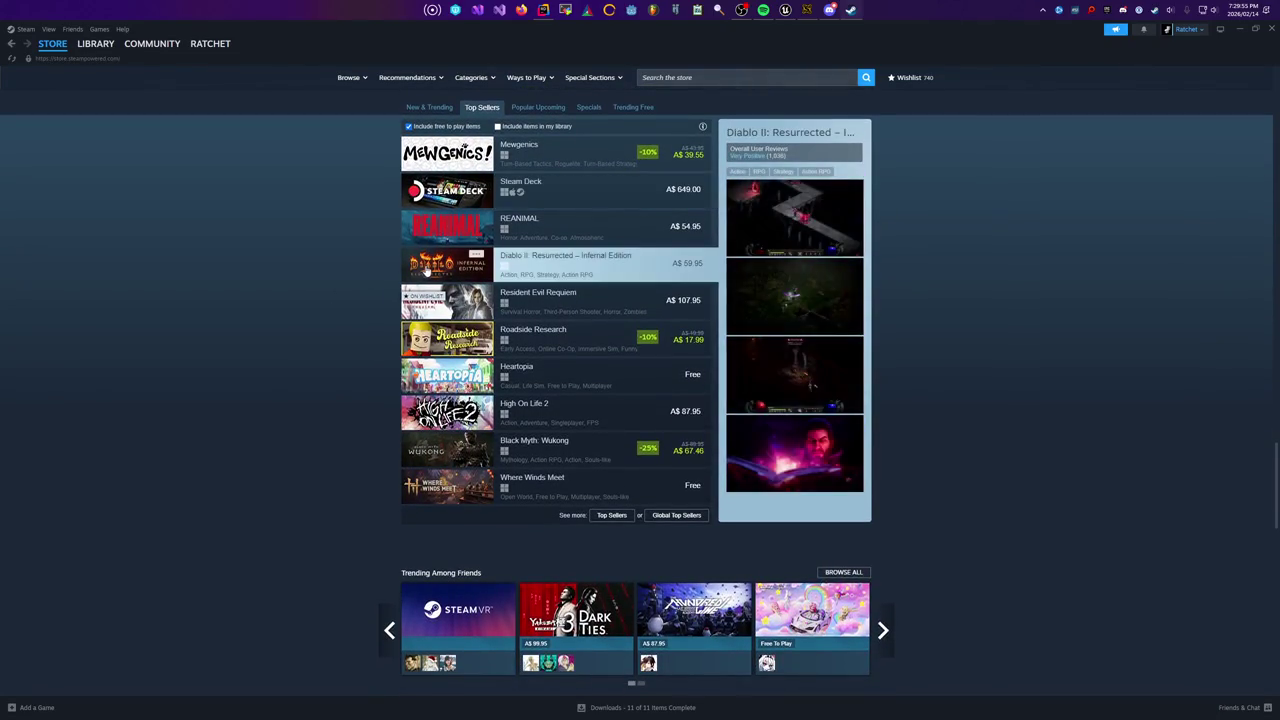
pyautogui.scroll(-1, 296, 299)
pyautogui.scroll(-1, 296, 299)
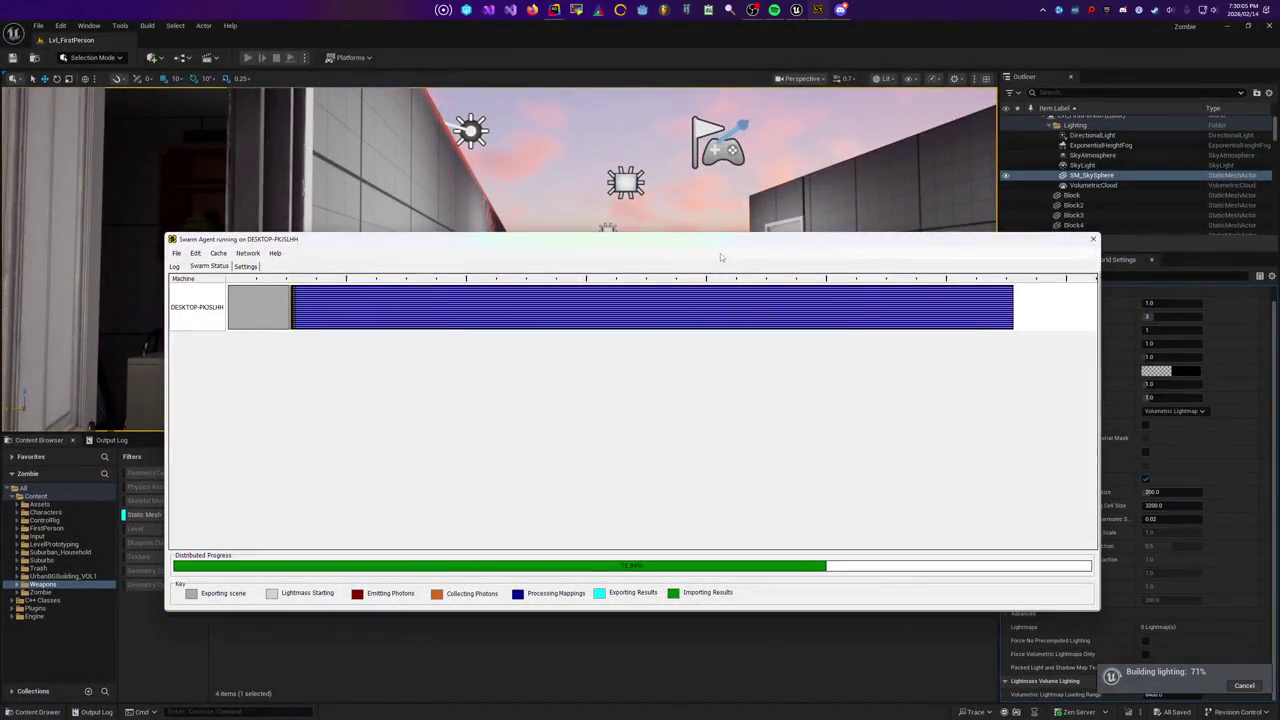
# Move the lighting build progress window up-left and bring the Steam Library forward
pyautogui.moveTo(719, 246); pyautogui.dragTo(680, 180)
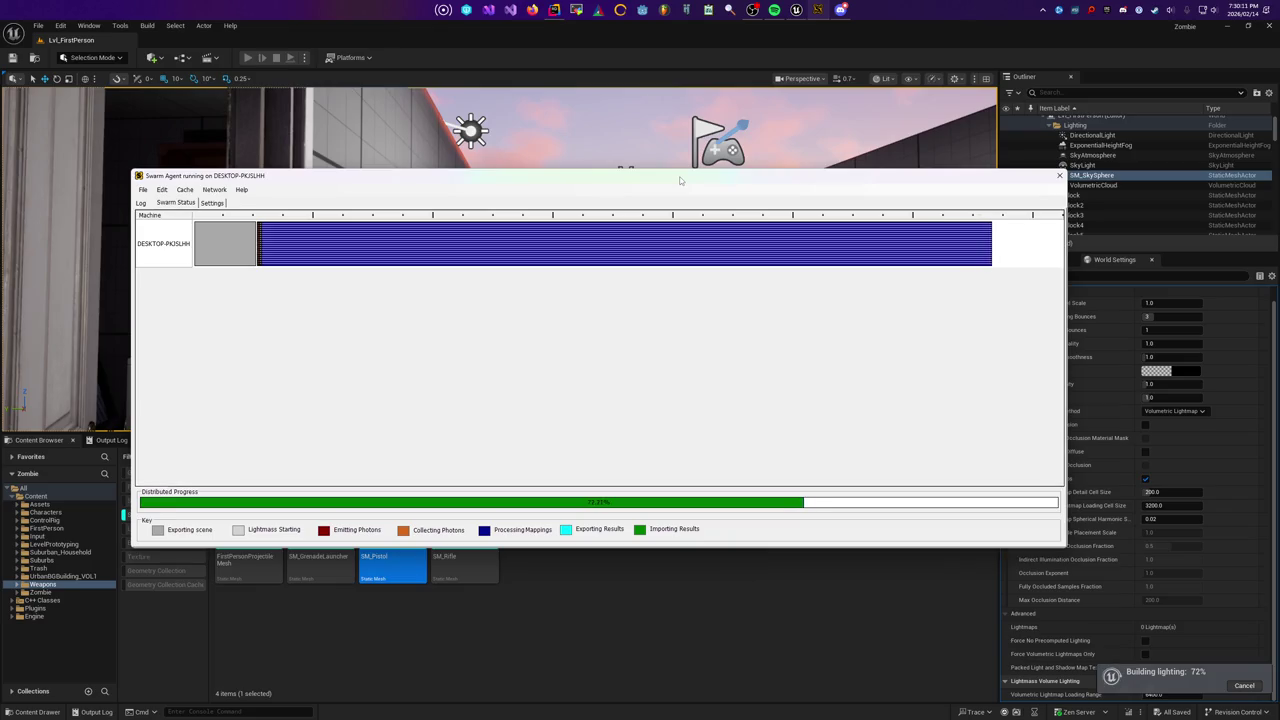
pyautogui.click(840, 10)
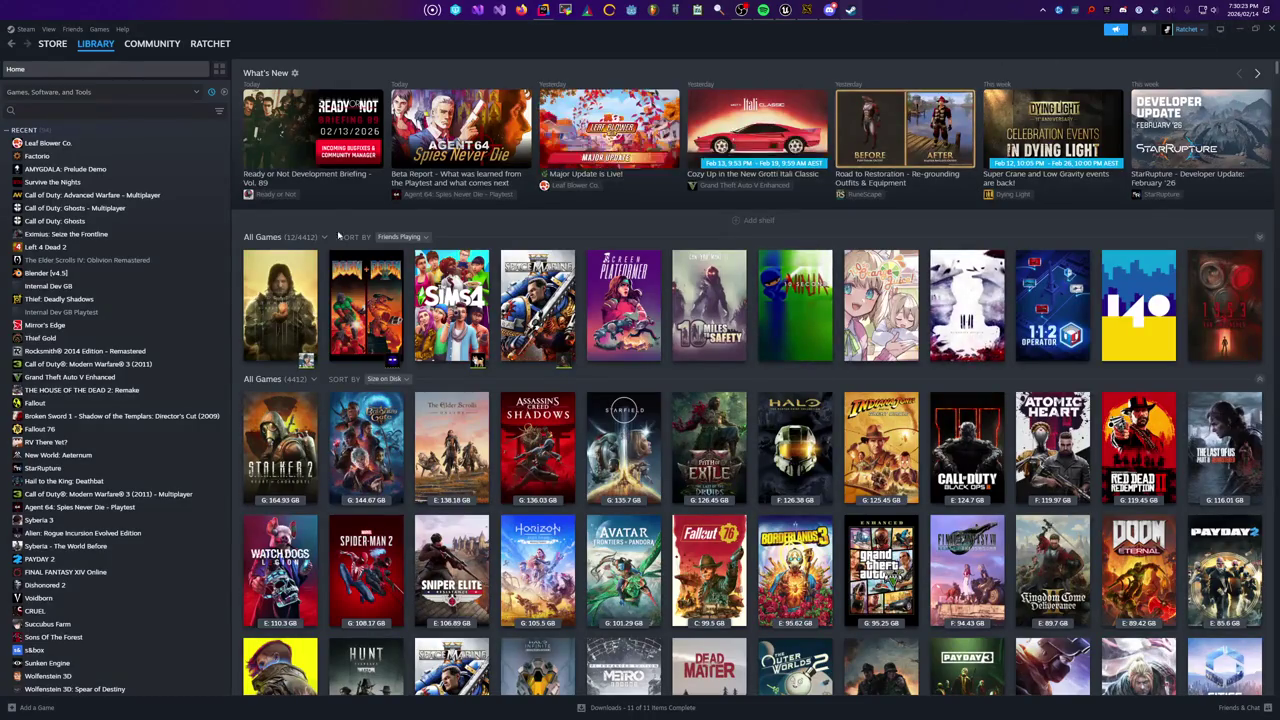
# Read the Ready or Not development news article, then close it
pyautogui.click(286, 155)
pyautogui.scroll(-5, 752, 376)
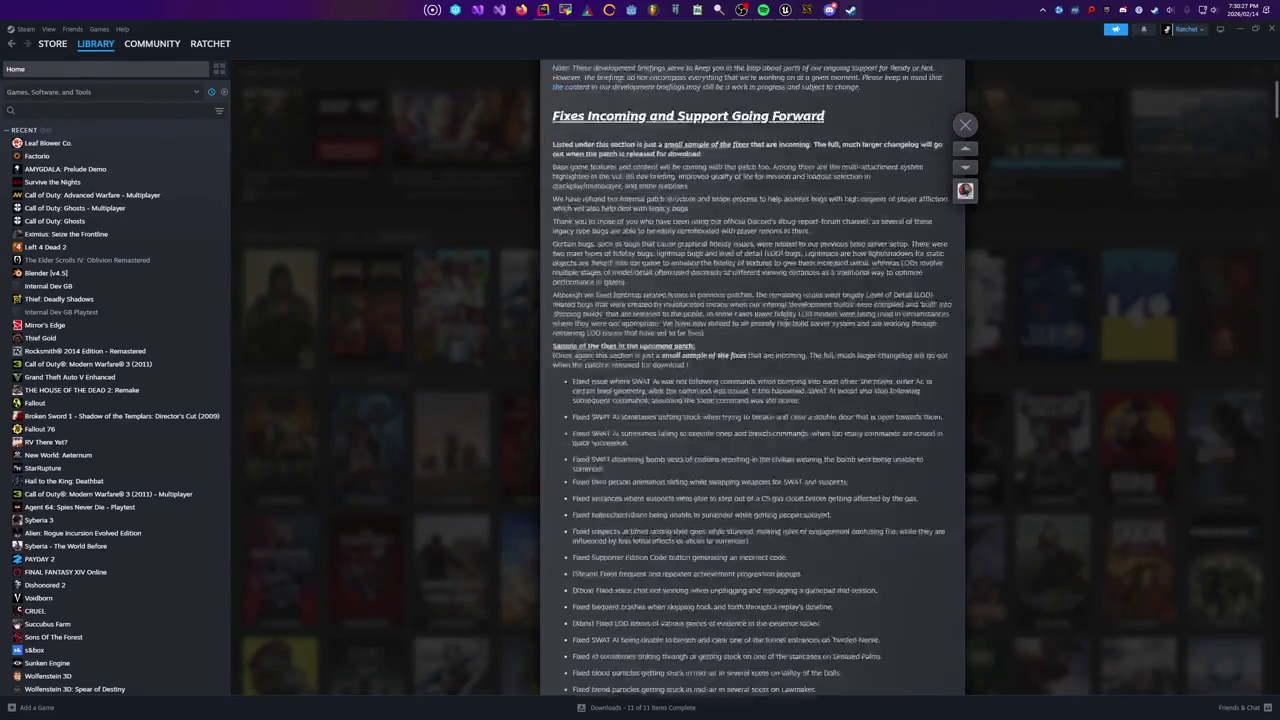
pyautogui.scroll(-15, 760, 330)
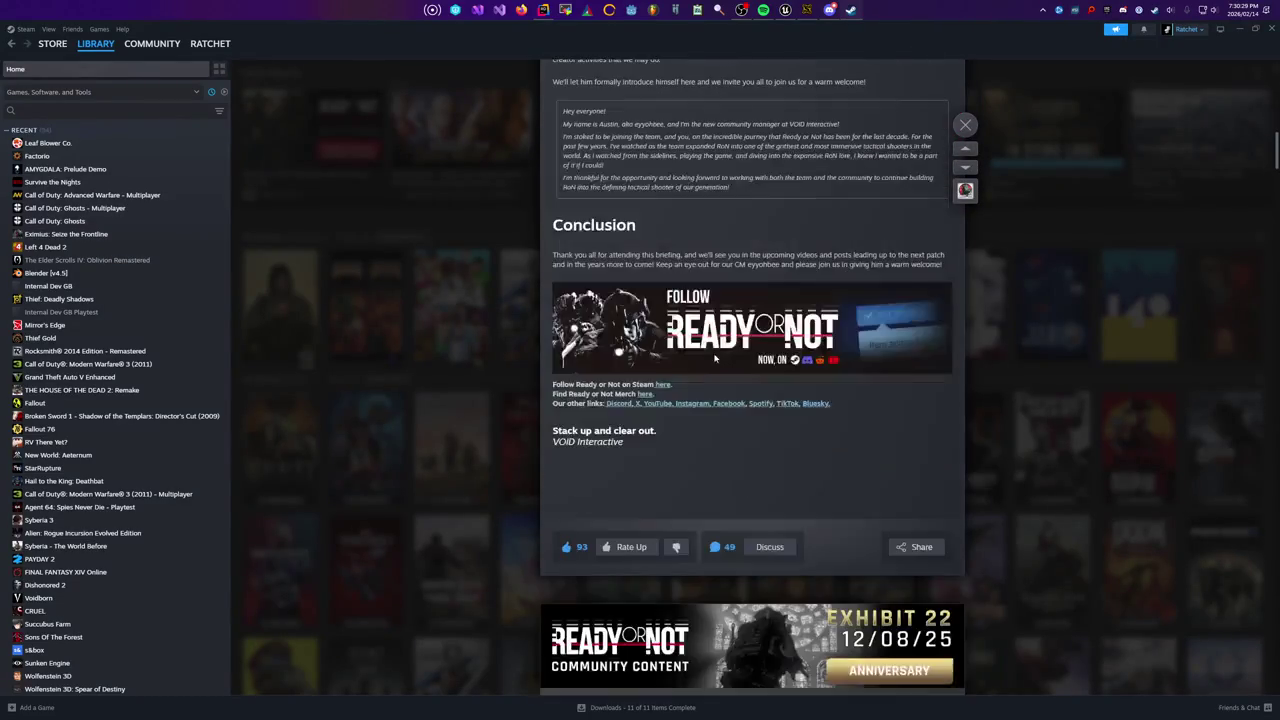
pyautogui.scroll(1, 706, 340)
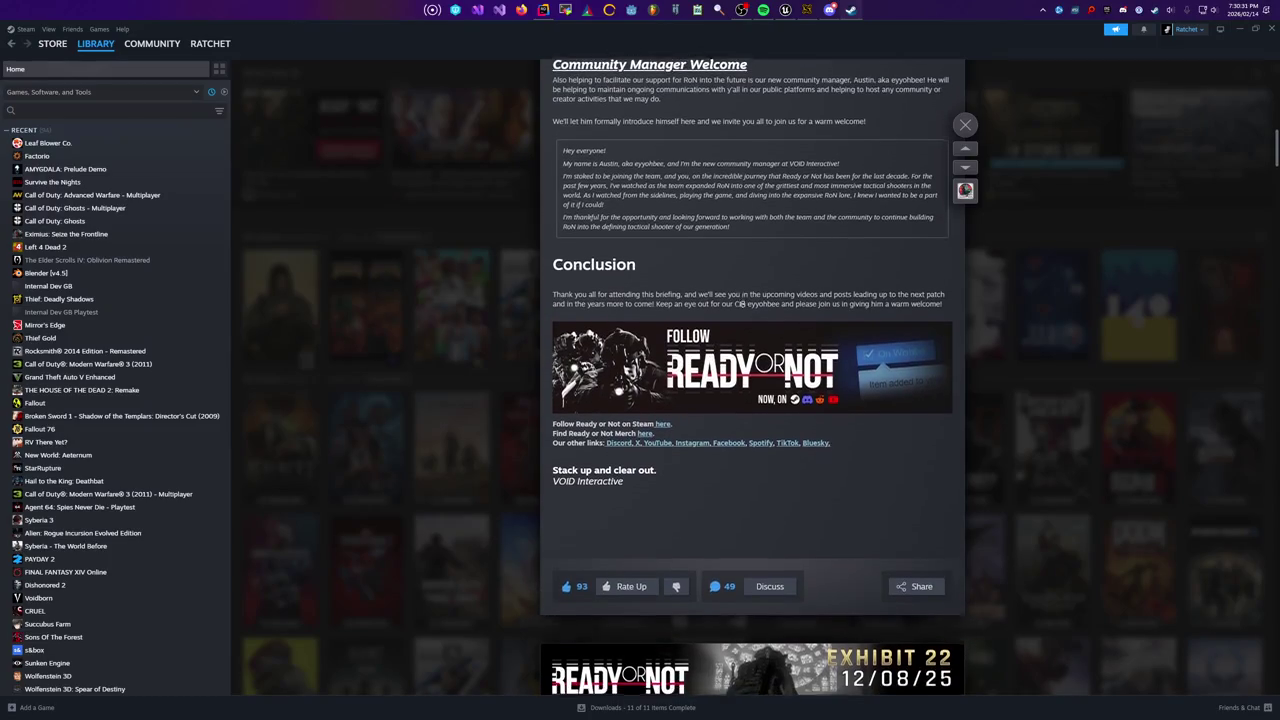
pyautogui.scroll(-5, 788, 415)
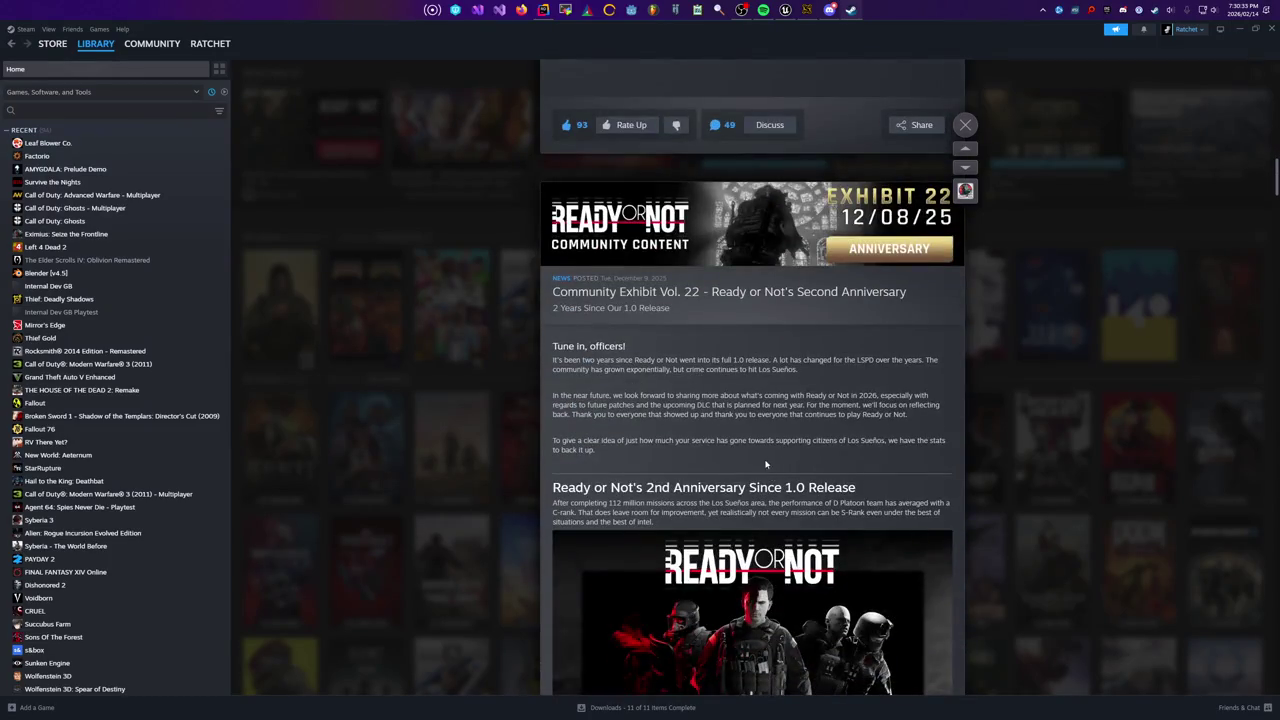
pyautogui.scroll(-2, 592, 348)
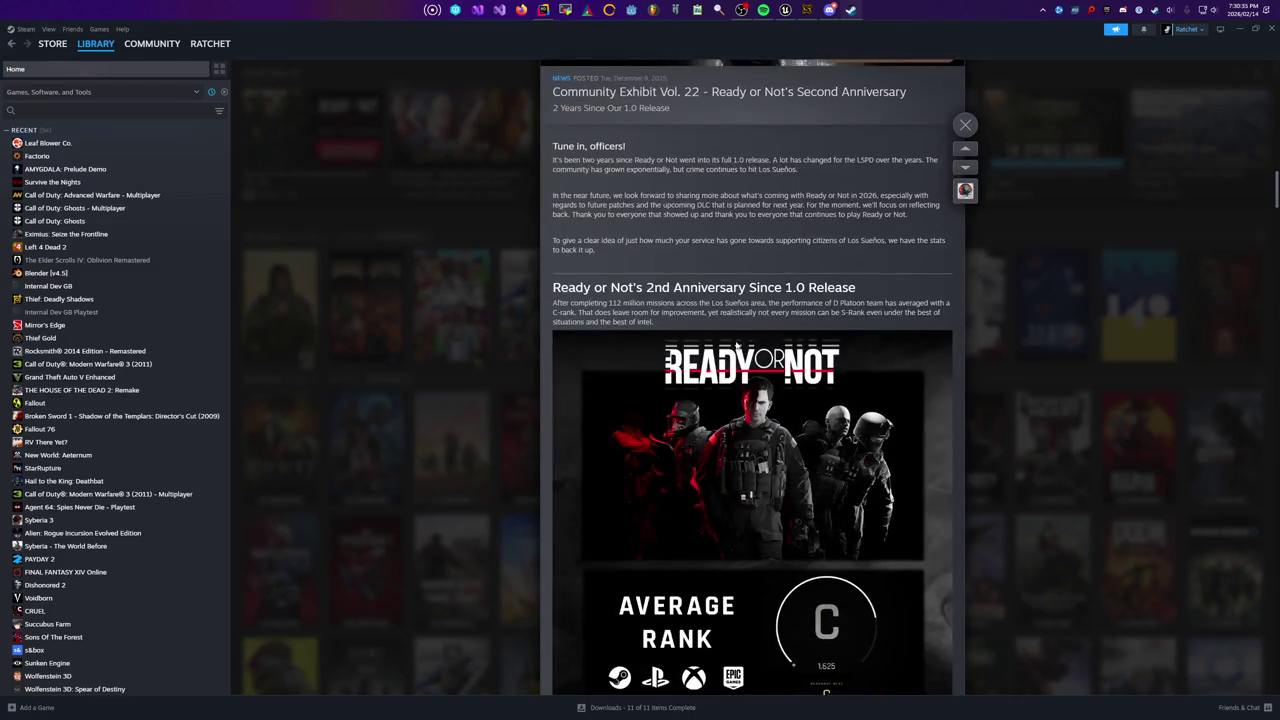
pyautogui.click(493, 219)
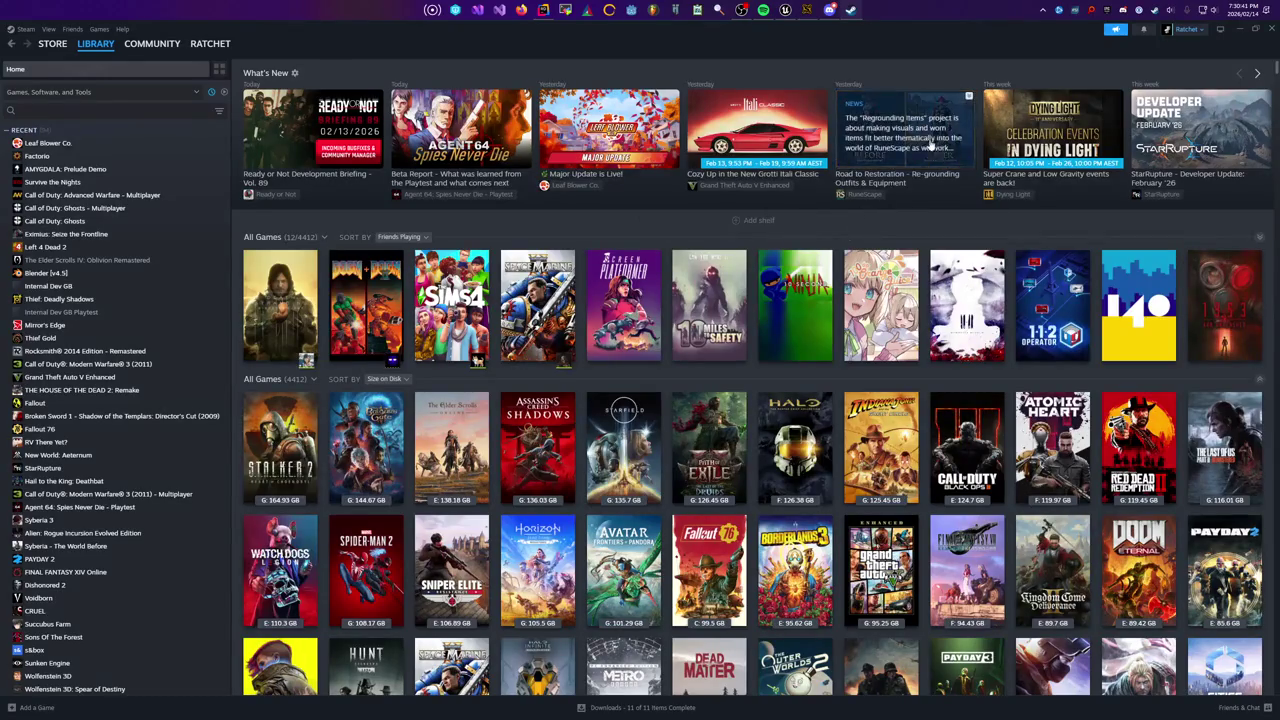
# Page What's New forward twice and read the Starship Troopers development update
pyautogui.click(1256, 74)
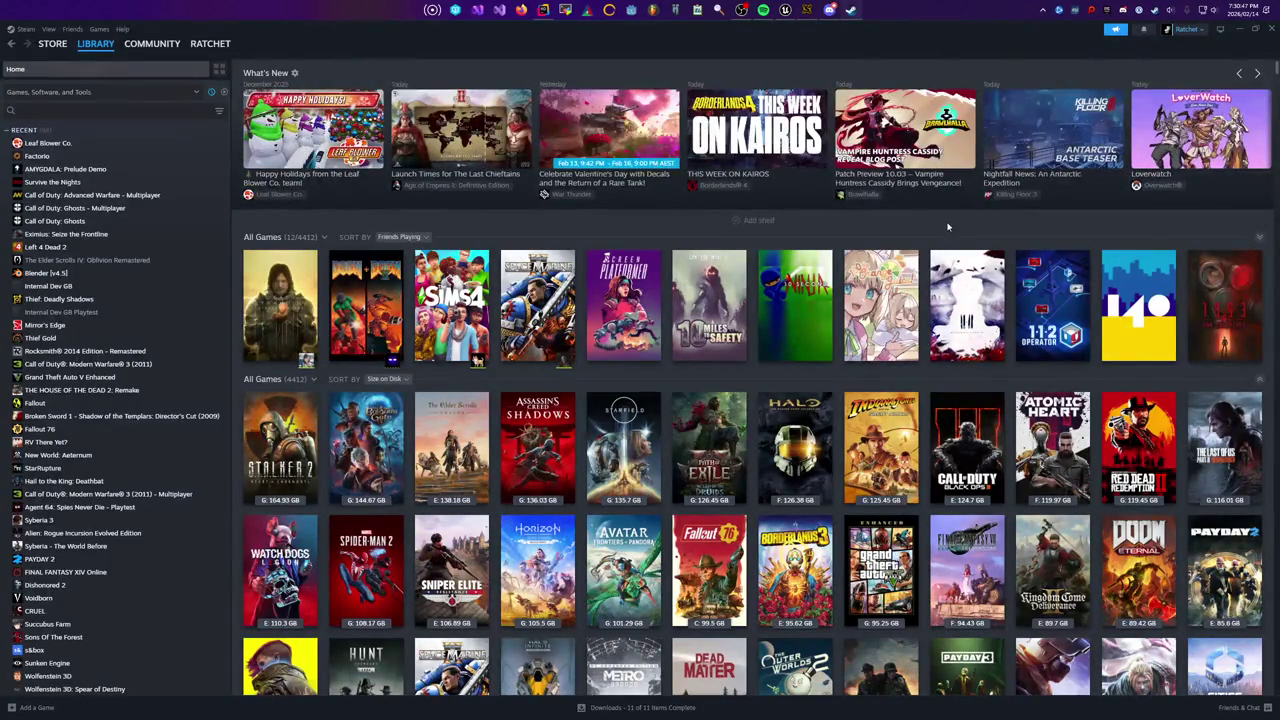
pyautogui.click(1256, 74)
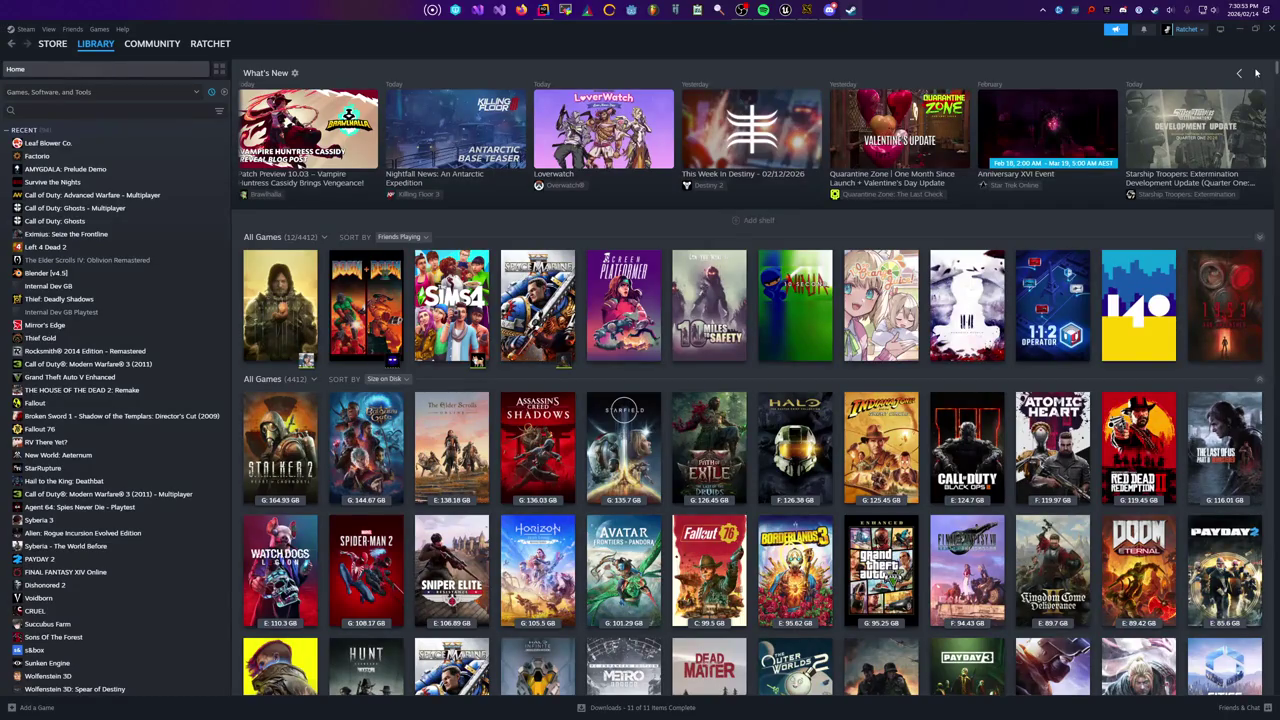
pyautogui.click(1222, 120)
pyautogui.scroll(-5, 810, 390)
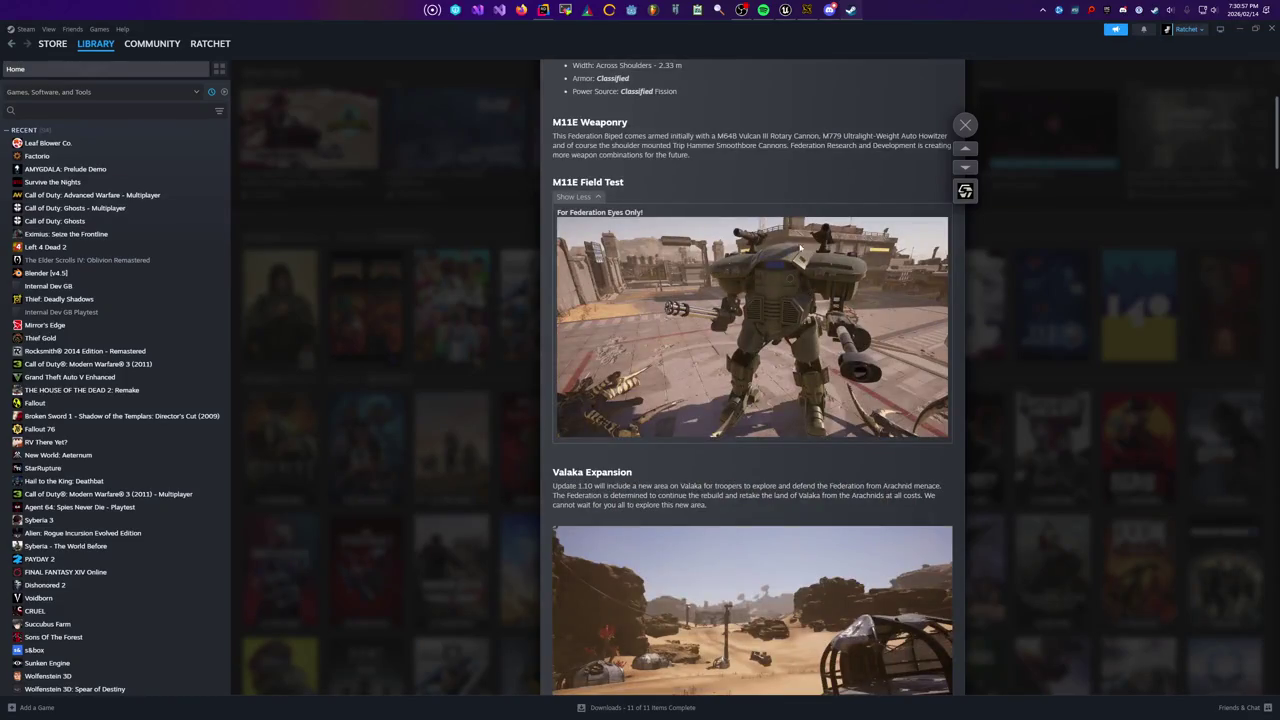
pyautogui.scroll(-3, 800, 247)
pyautogui.scroll(4, 748, 342)
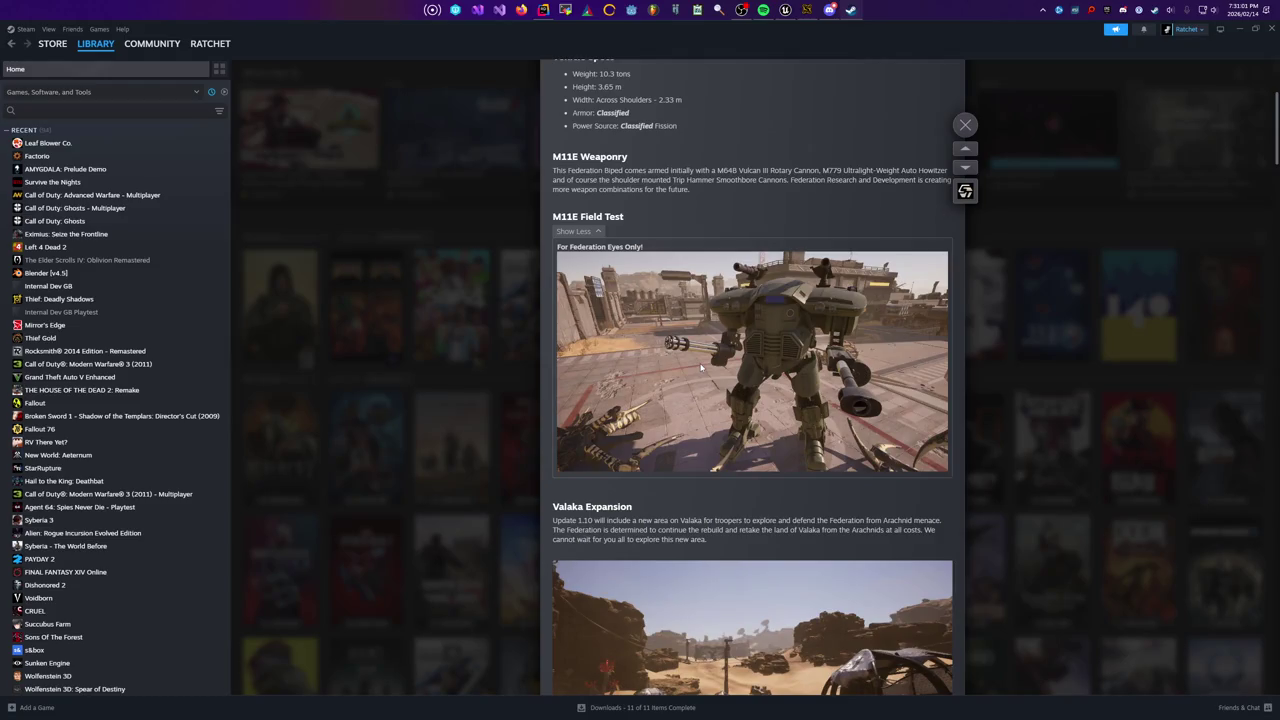
pyautogui.click(597, 237)
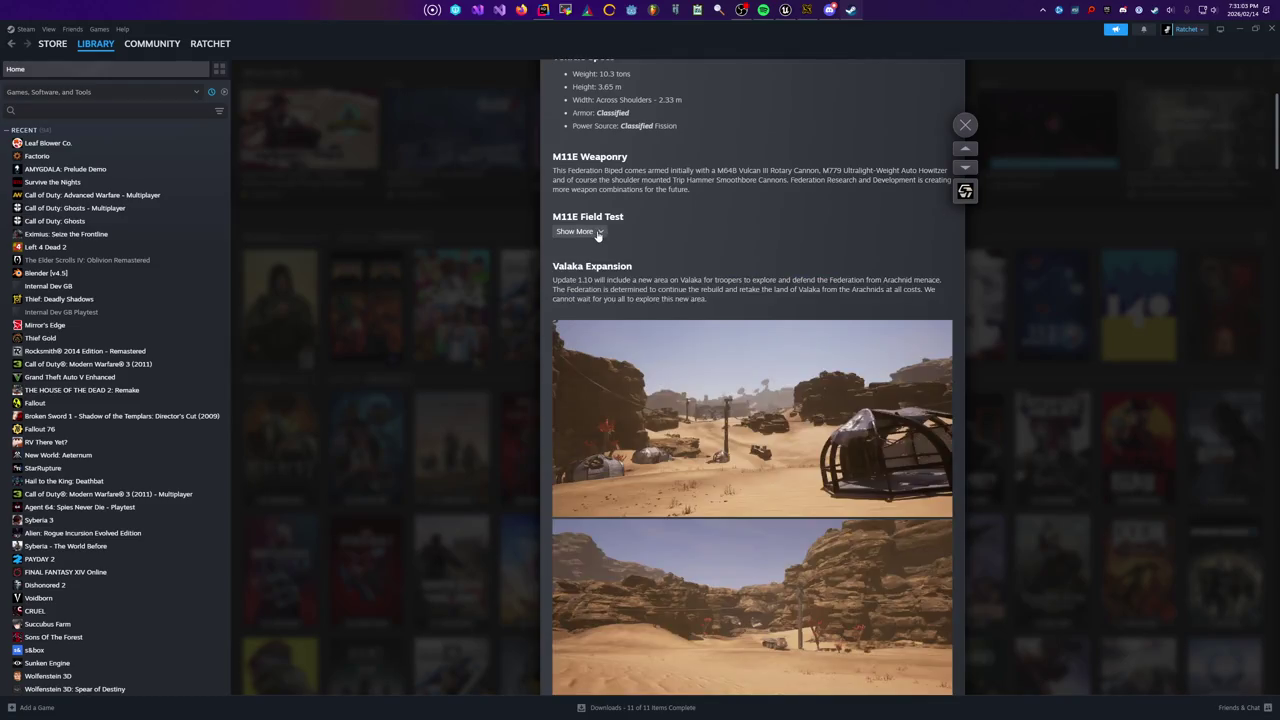
pyautogui.click(597, 237)
pyautogui.scroll(-3, 614, 246)
pyautogui.scroll(-10, 614, 246)
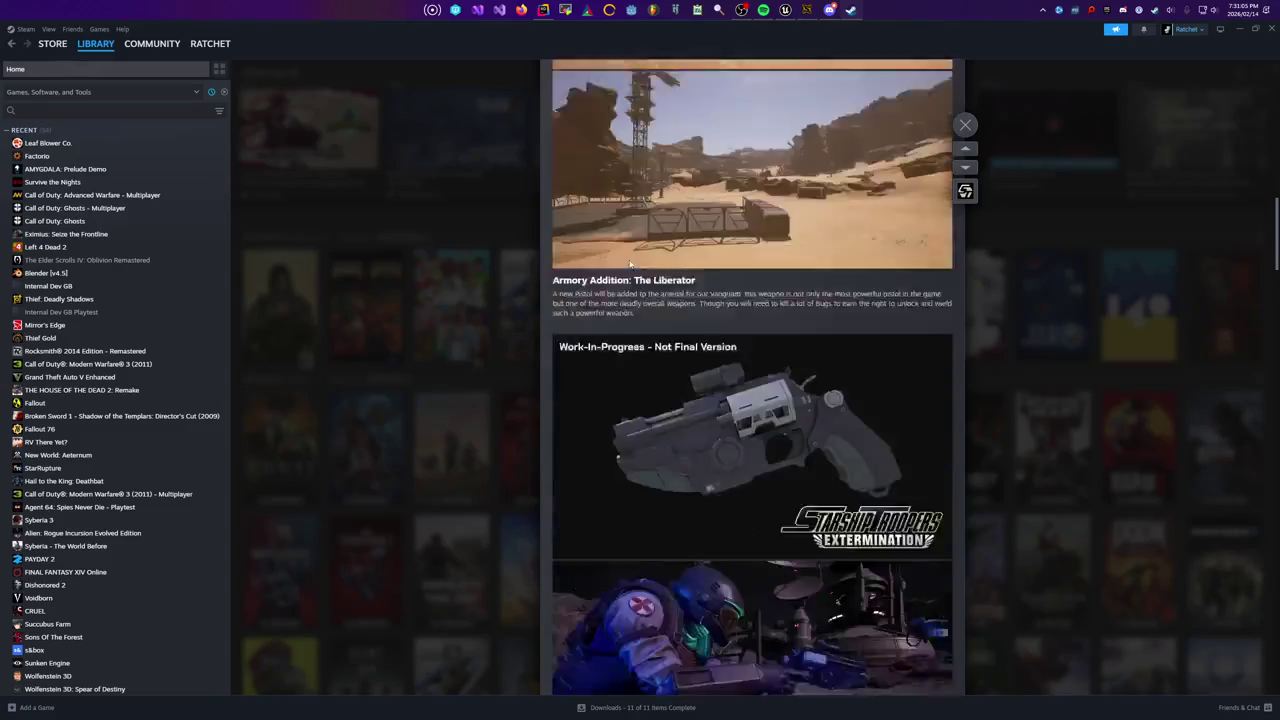
pyautogui.press('Escape')
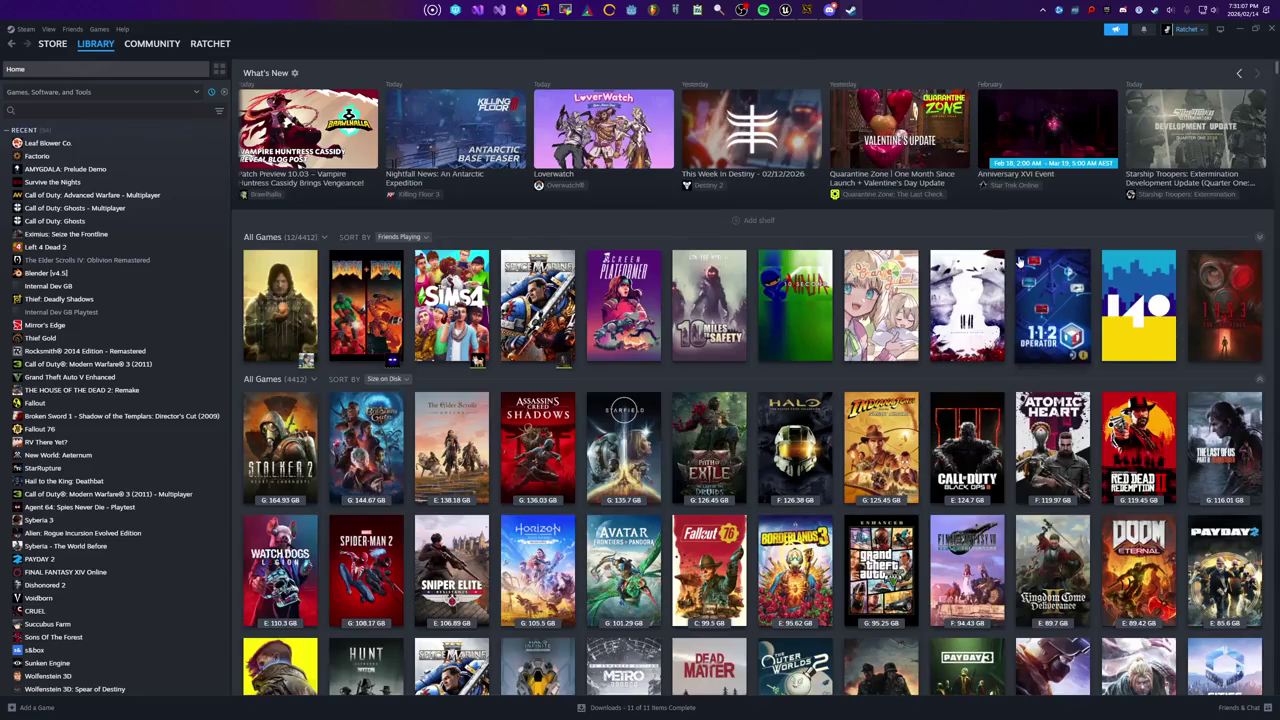
# Read the Nightfall Antarctic Expedition article, then page What's New back to its start
pyautogui.click(1240, 72)
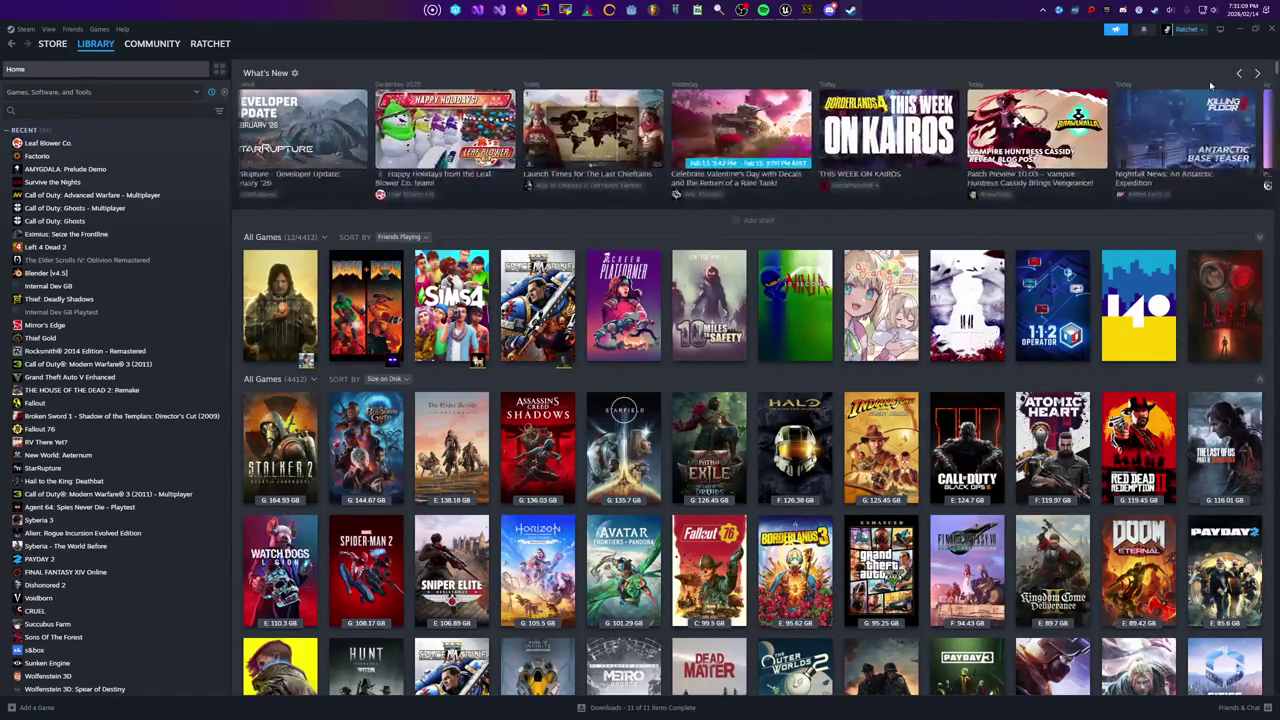
pyautogui.click(1196, 135)
pyautogui.scroll(-5, 822, 228)
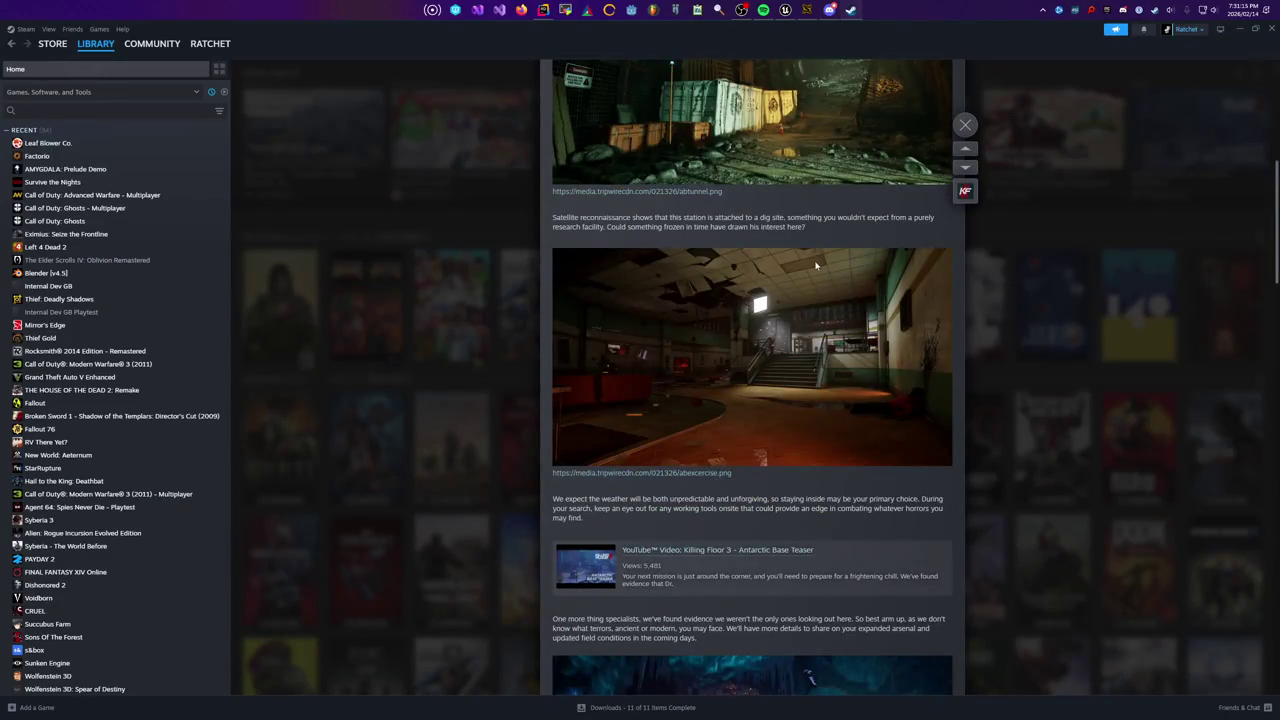
pyautogui.scroll(-4, 816, 265)
pyautogui.click(1035, 221)
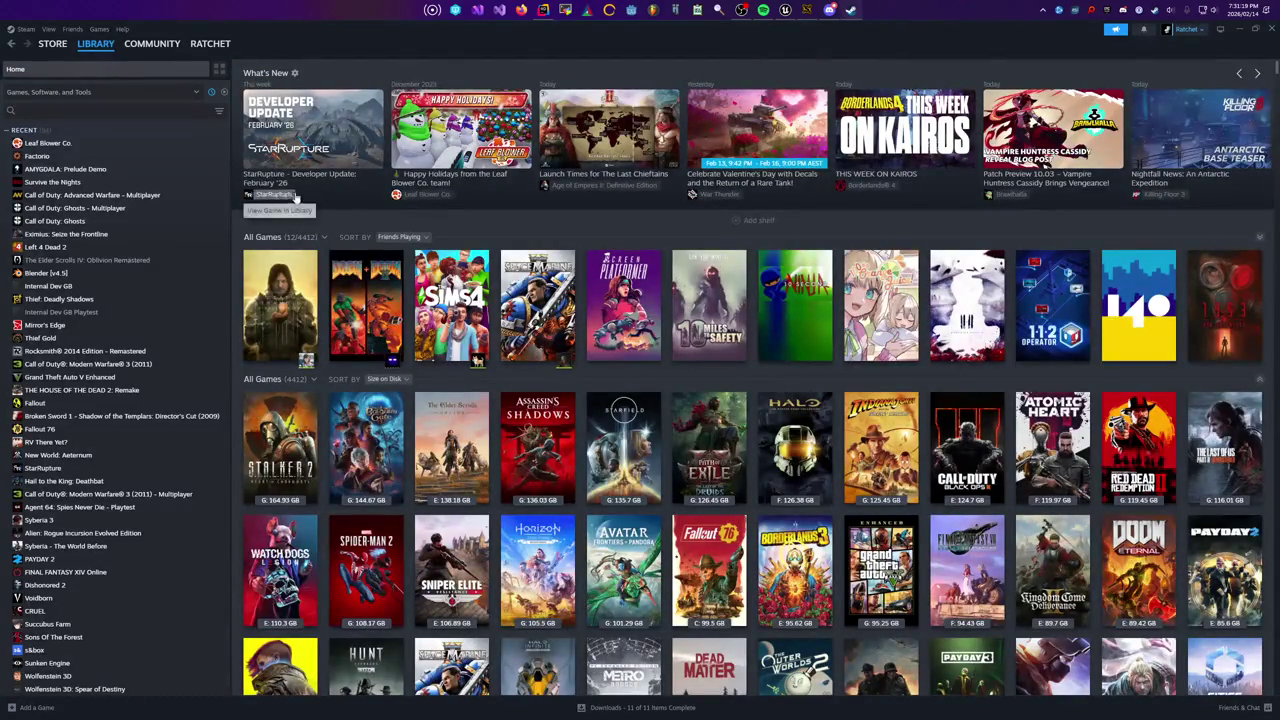
pyautogui.click(1239, 74)
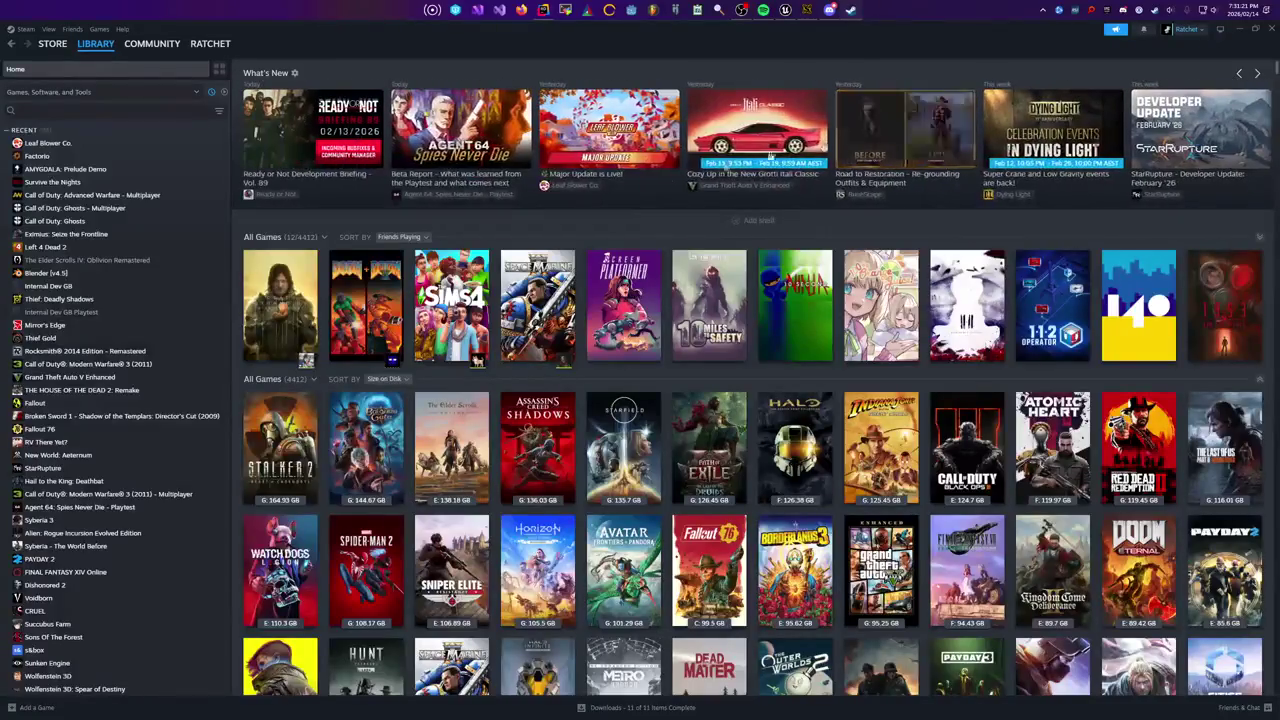
# Open the Dying Light news card, scroll through its details, and close it
pyautogui.click(1046, 145)
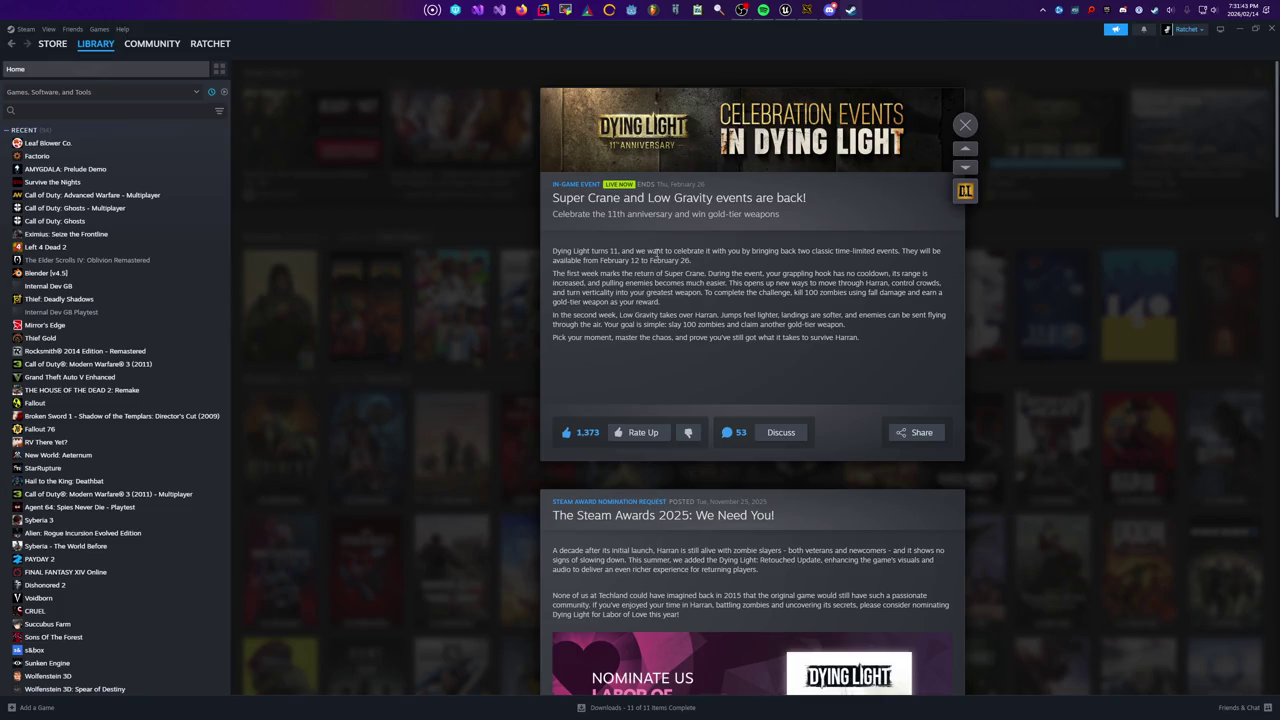
pyautogui.press('Escape')
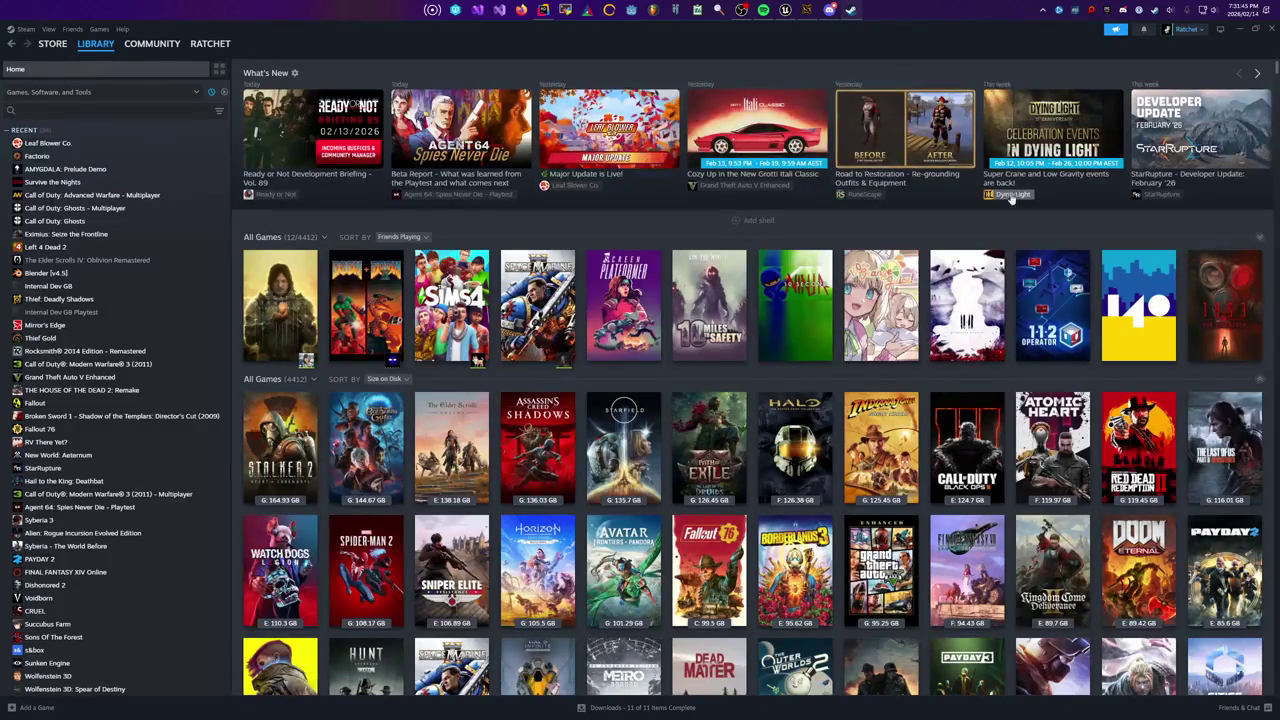
pyautogui.click(1011, 190)
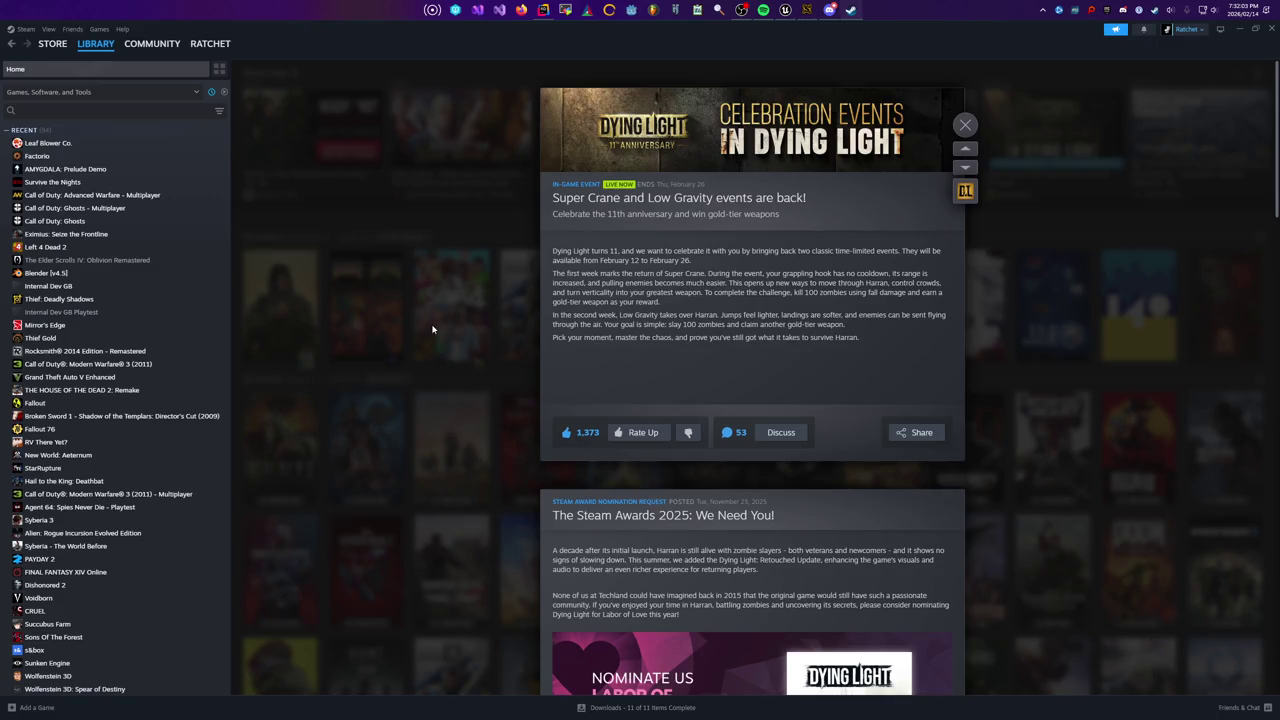
pyautogui.scroll(-5, 756, 333)
pyautogui.scroll(-2, 736, 378)
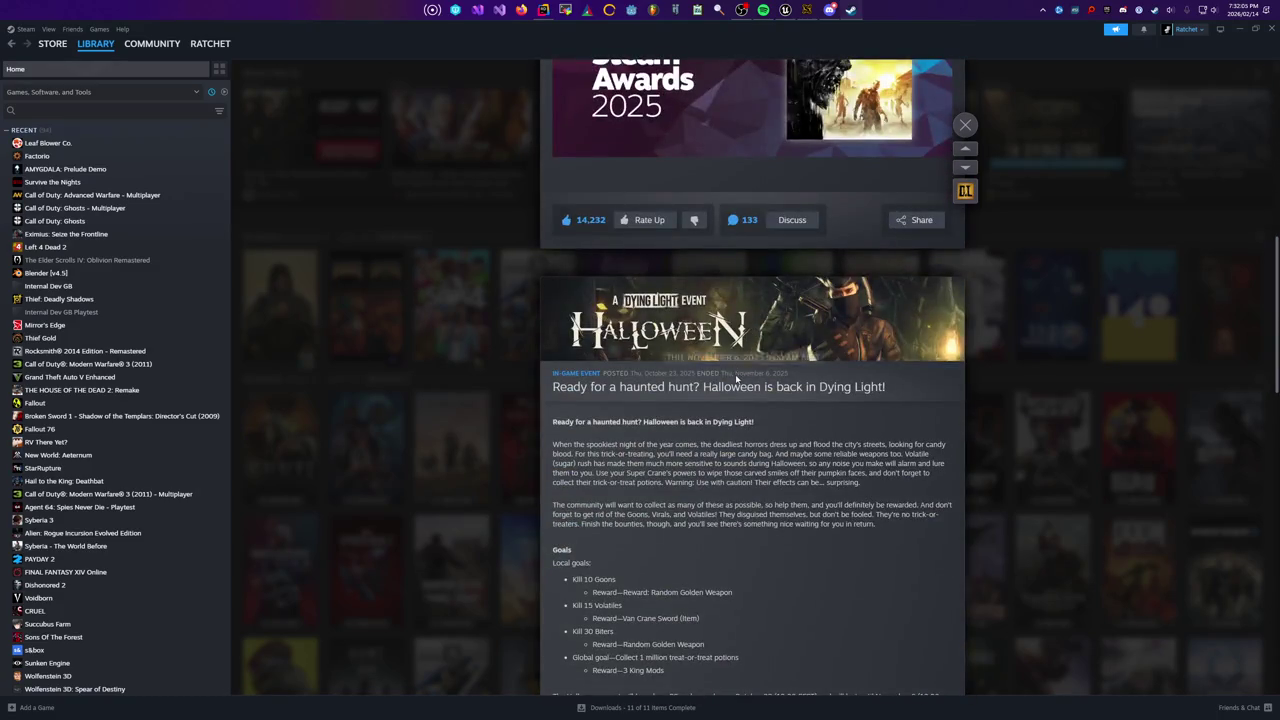
pyautogui.scroll(-4, 798, 485)
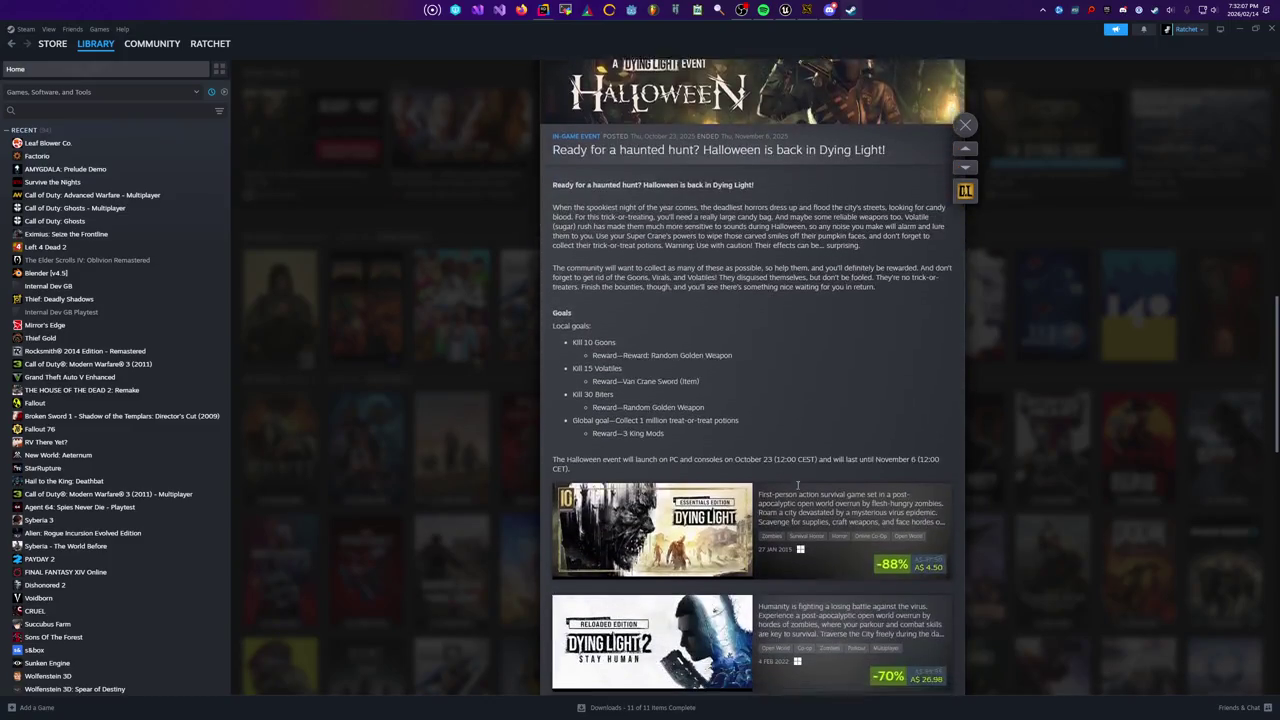
pyautogui.scroll(-5, 787, 472)
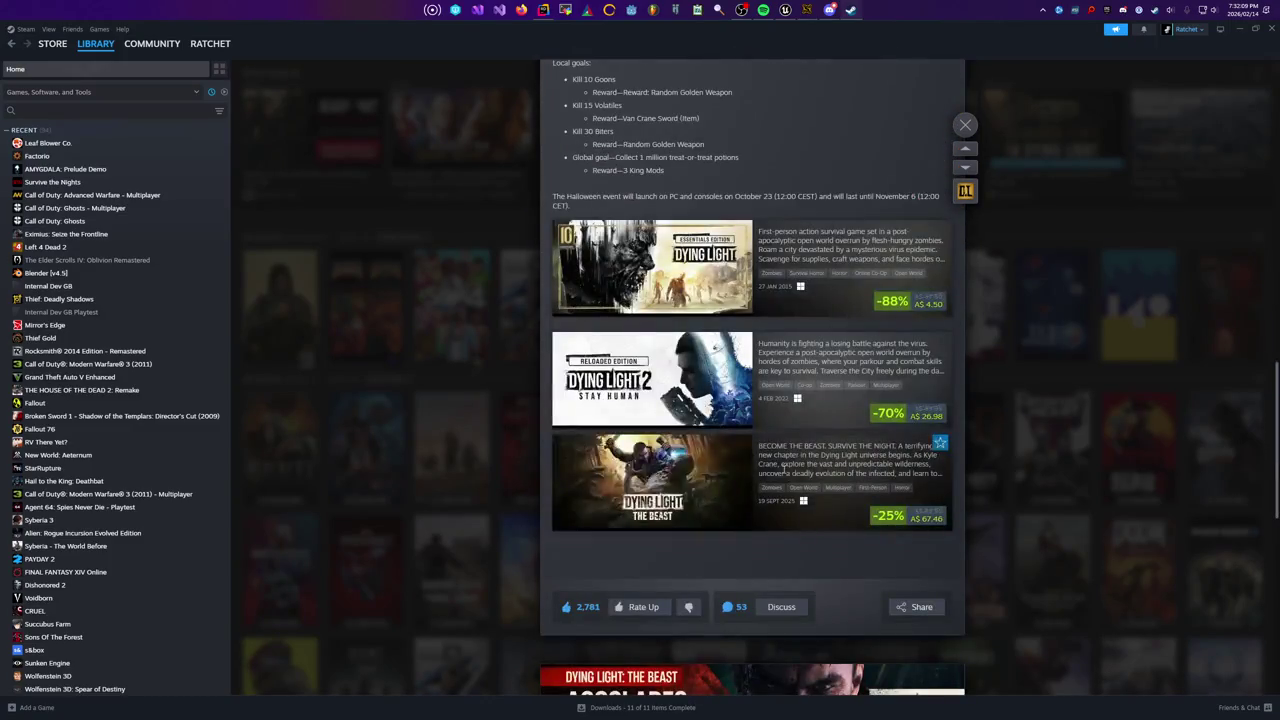
pyautogui.click(378, 212)
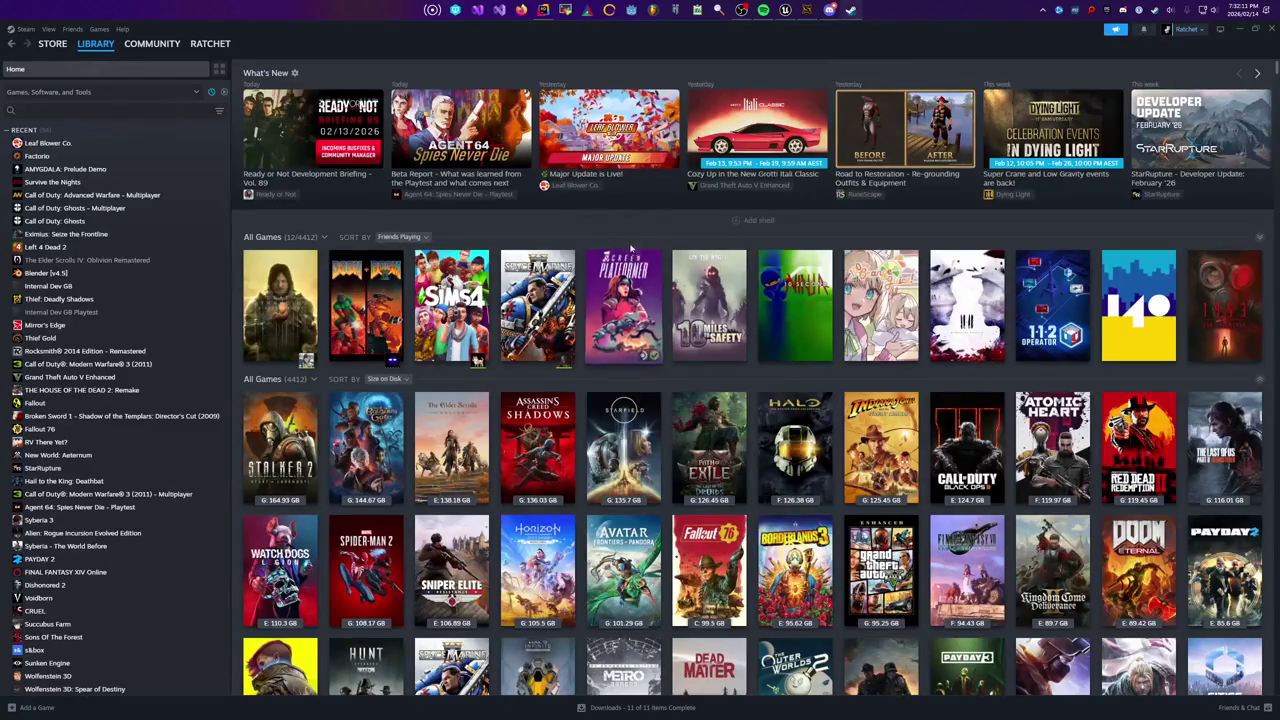
# Advance the What's New shelf twice, then open and close the Quarantine Zone Valentine's update post
pyautogui.click(1257, 74)
pyautogui.click(1258, 76)
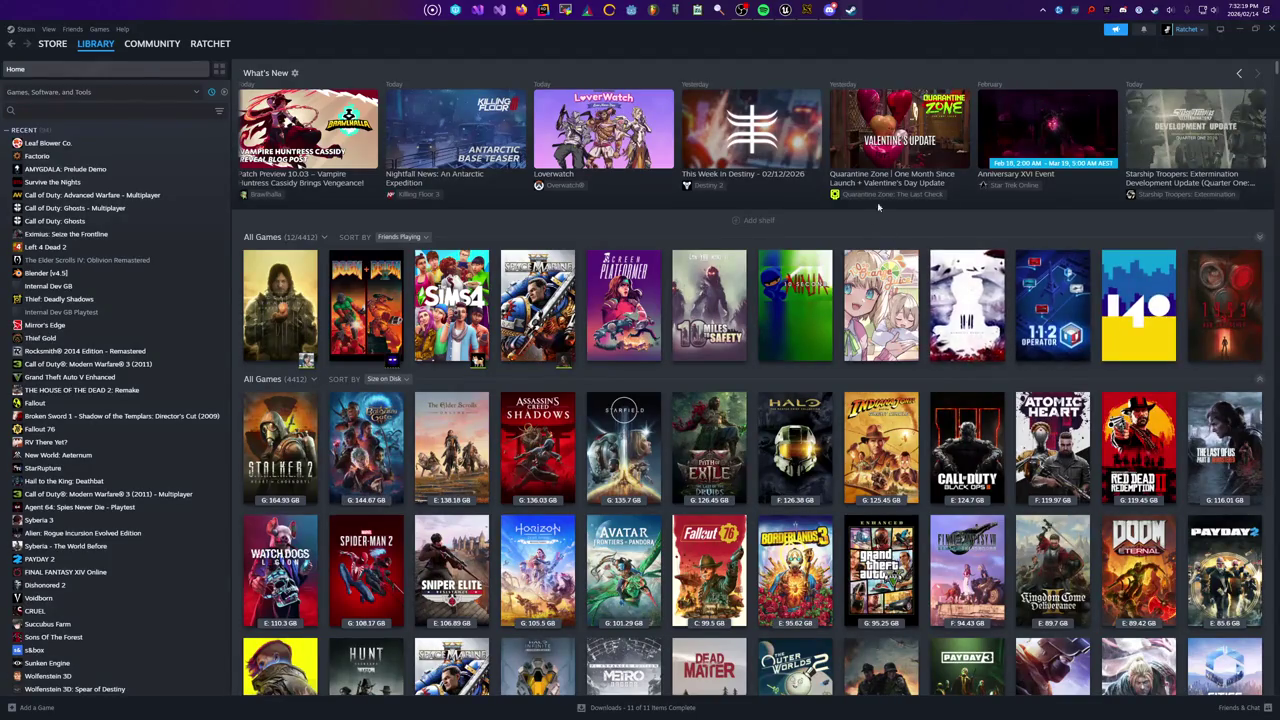
pyautogui.click(880, 140)
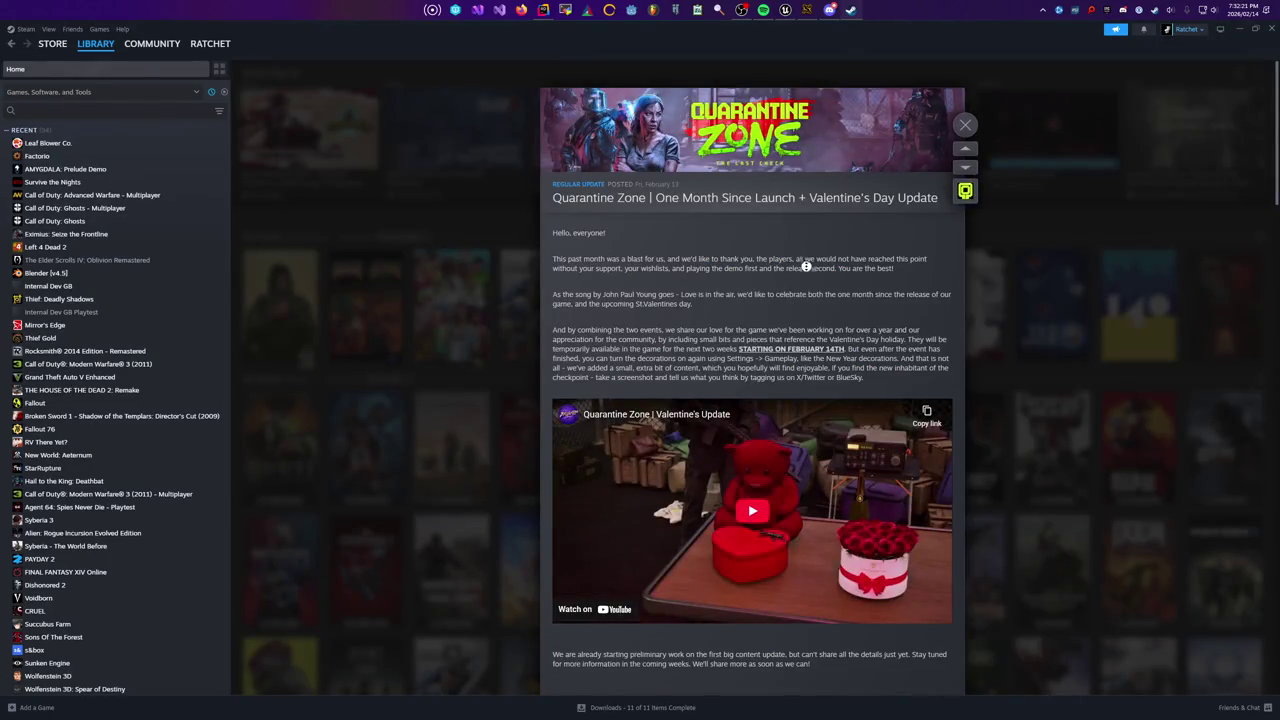
pyautogui.scroll(-6, 804, 436)
pyautogui.click(1048, 200)
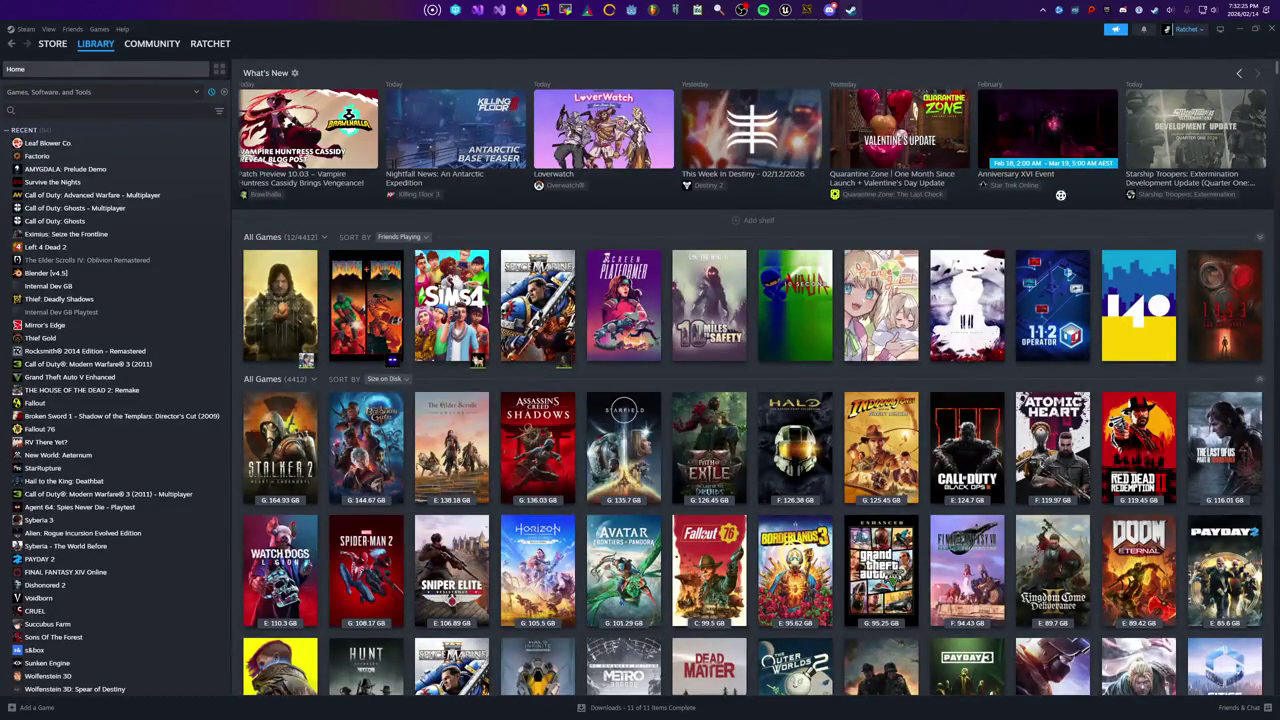
pyautogui.moveTo(1190, 113)
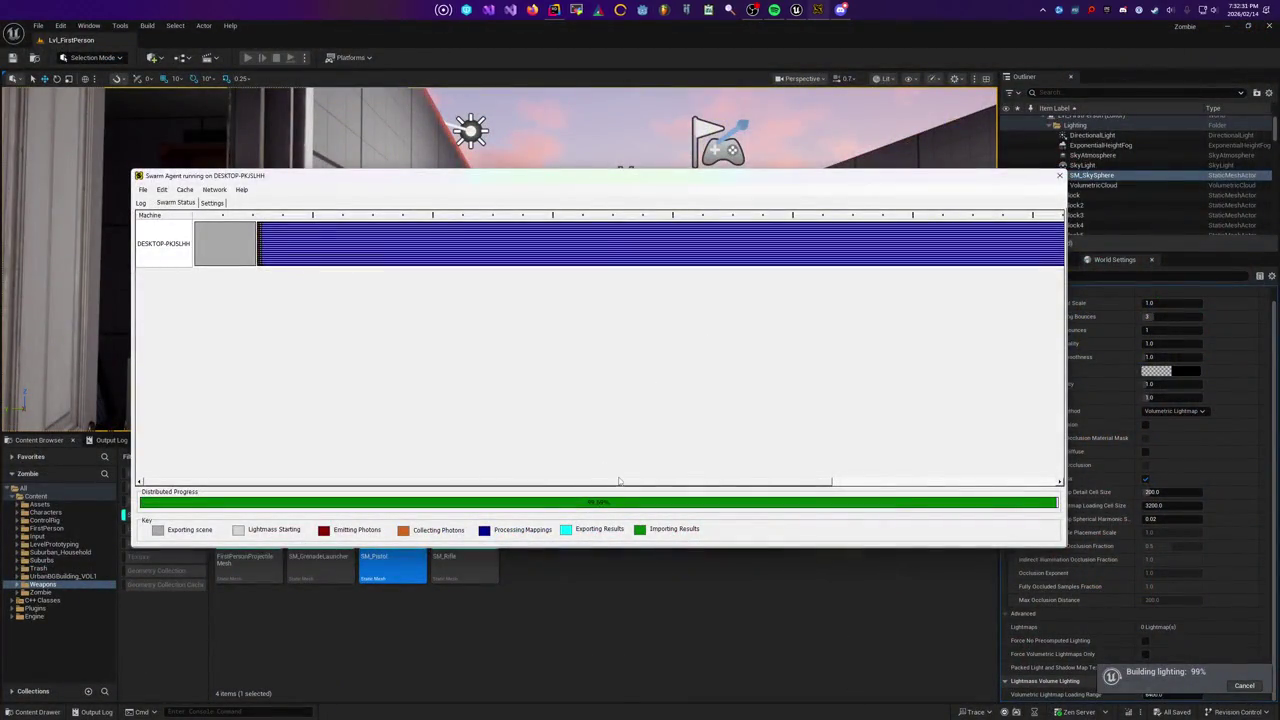
# Scroll the Swarm Agent timeline while the lighting build reaches 100%
pyautogui.moveTo(620, 480); pyautogui.dragTo(982, 473)
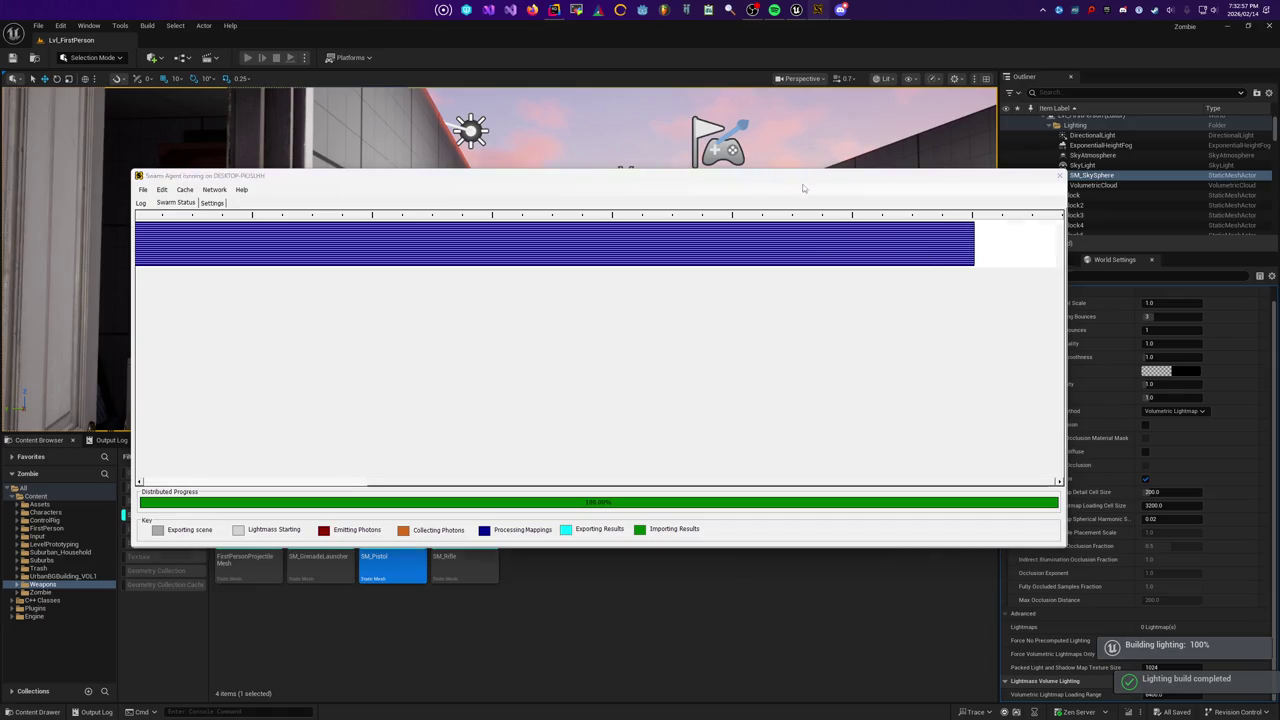
# Move the Swarm Agent window down off the viewport and close it
pyautogui.moveTo(798, 184); pyautogui.dragTo(828, 494)
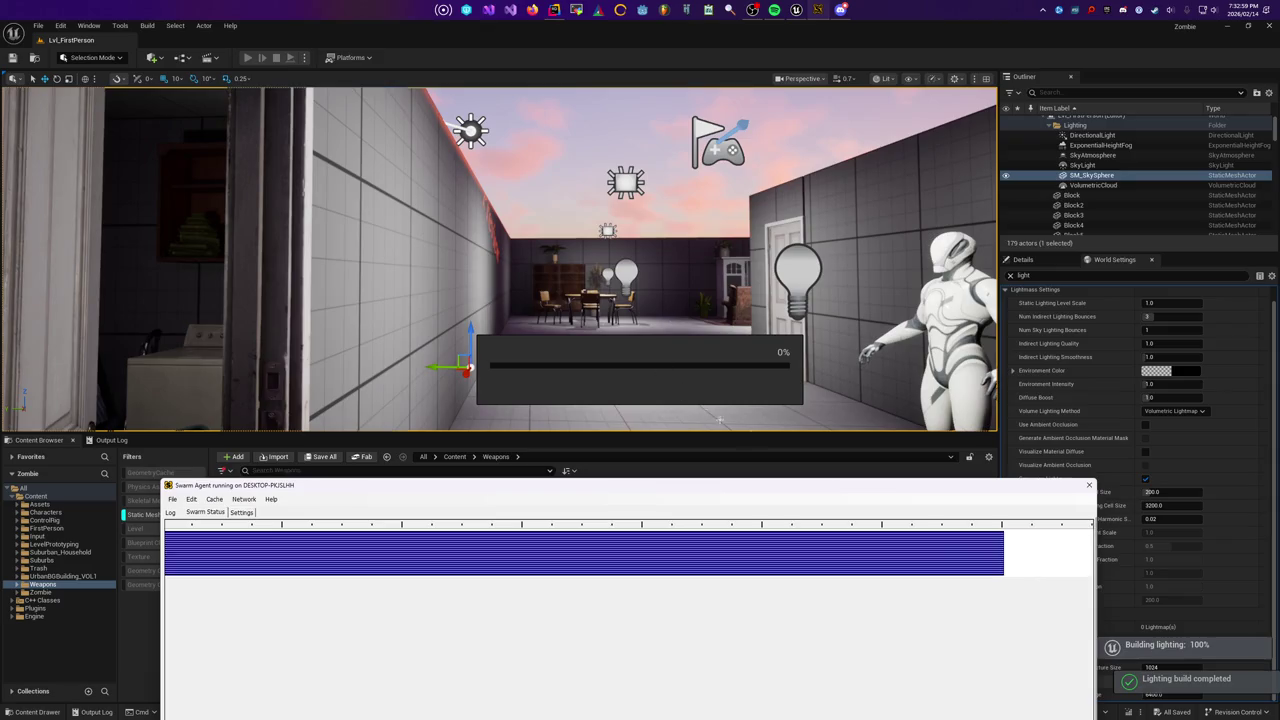
pyautogui.click(1088, 485)
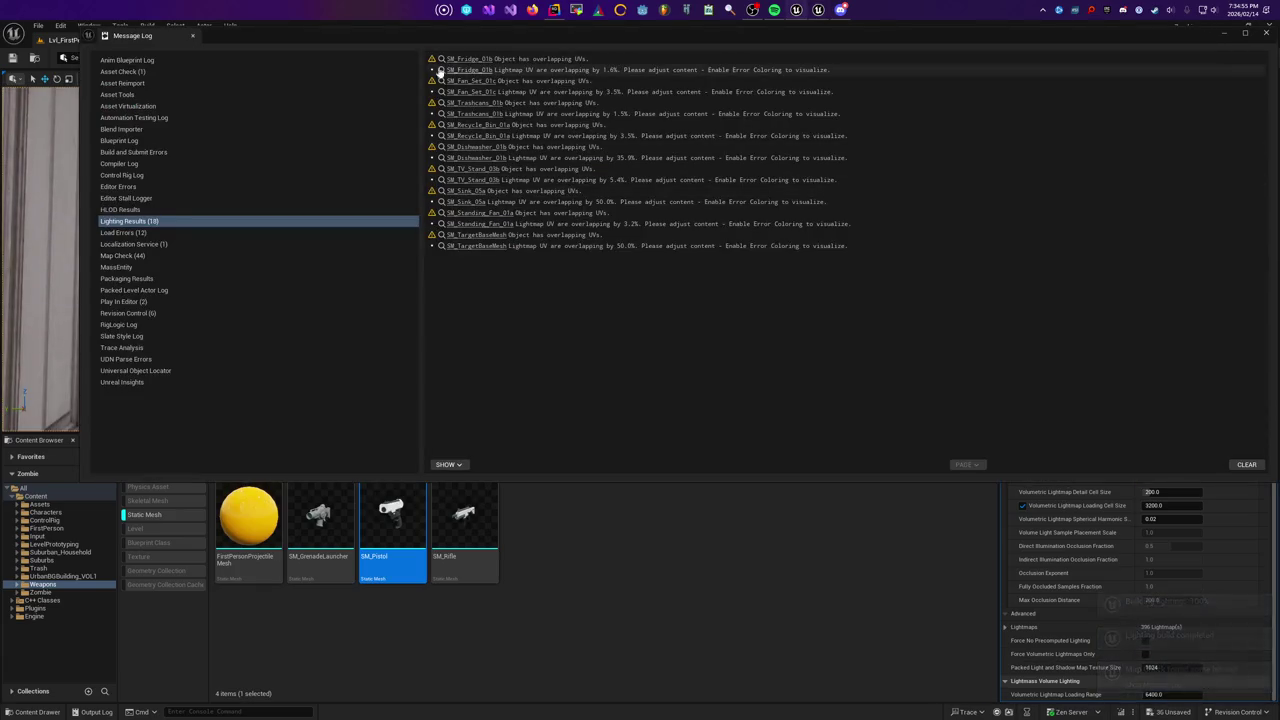
# Close the Message Log and run stat fps from the editor console
pyautogui.click(192, 35)
pyautogui.moveTo(500, 260)
pyautogui.mouseDown()
pyautogui.moveTo(440, 262)
pyautogui.moveTo(520, 262)
pyautogui.moveTo(525, 300)
pyautogui.moveTo(580, 275)
pyautogui.moveTo(560, 278)
pyautogui.moveTo(560, 300)
pyautogui.moveTo(540, 285)
pyautogui.moveTo(580, 287)
pyautogui.moveTo(621, 224)
pyautogui.mouseUp()
pyautogui.press('`')
pyautogui.write('stat fp')
pyautogui.press('Return')
# Drag the fridge away and undo it, then fly to the dining room and save Lvl_FirstPerson
pyautogui.click(621, 224)
pyautogui.moveTo(675, 257); pyautogui.dragTo(343, 269)
pyautogui.hotkey('ctrl', 'z')
pyautogui.press('Escape')
pyautogui.moveTo(500, 260)
pyautogui.mouseDown()
pyautogui.moveTo(470, 250)
pyautogui.moveTo(473, 297)
pyautogui.mouseUp()
pyautogui.hotkey('ctrl', 's')
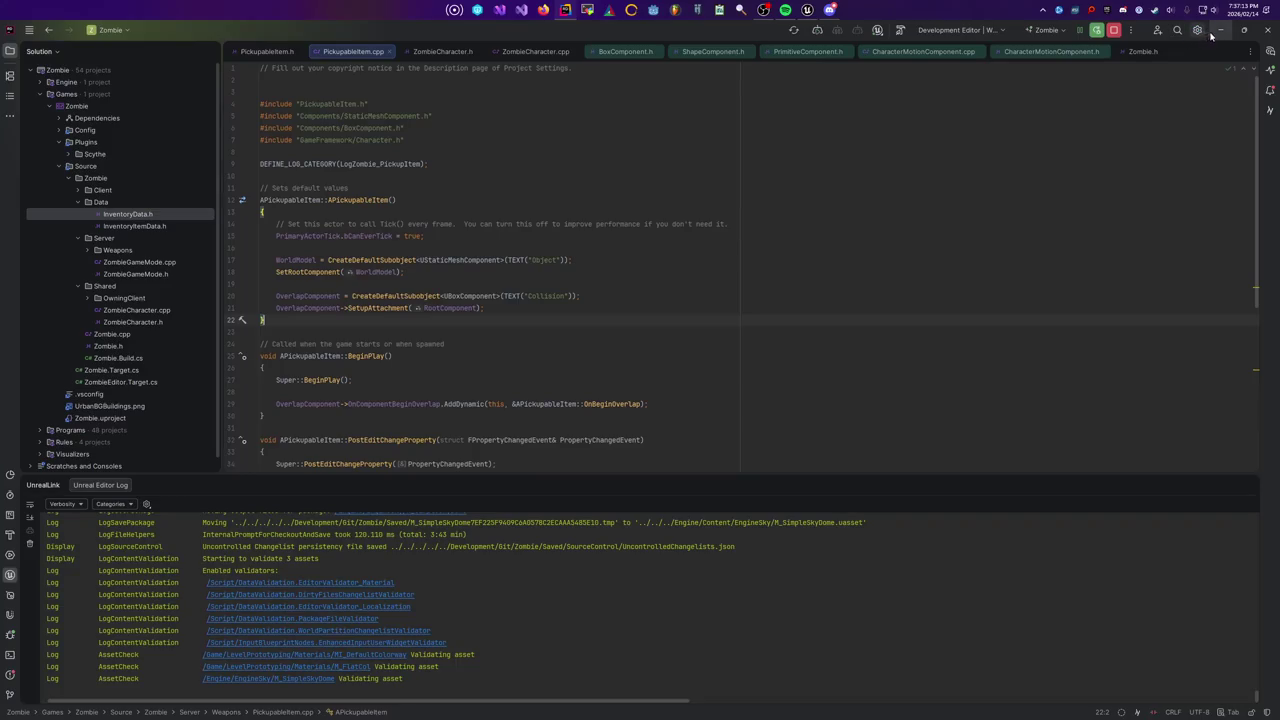
# Minimize Rider to reveal the launching Zombie game
pyautogui.click(1216, 30)
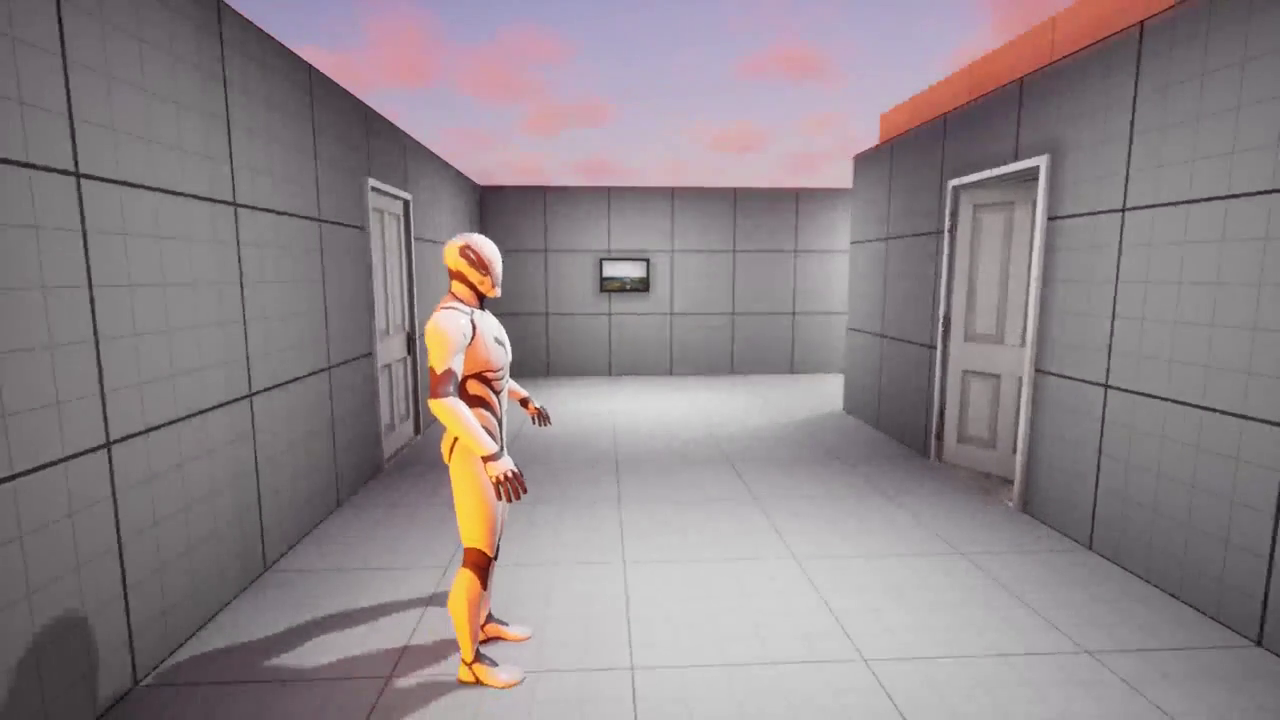
# Run stat unit and then an FPS readout from the in-game console
pyautogui.press('`')
pyautogui.write('stat unit')
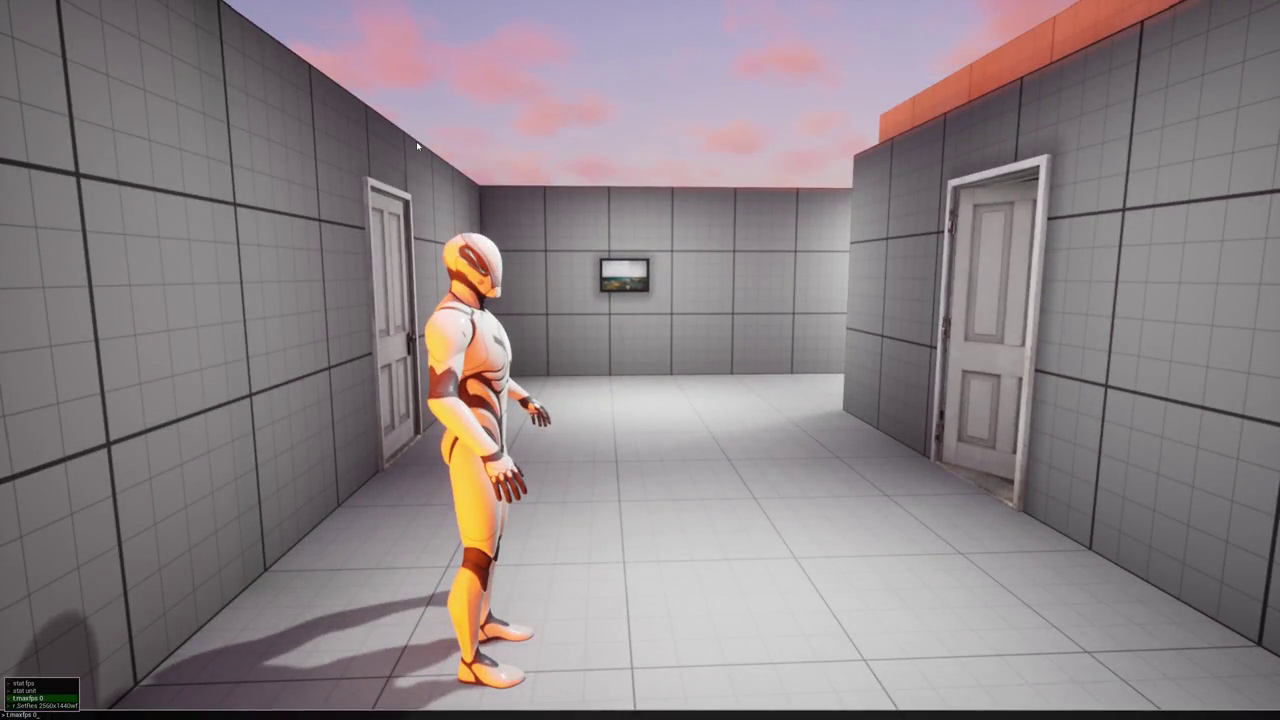
pyautogui.press('Return')
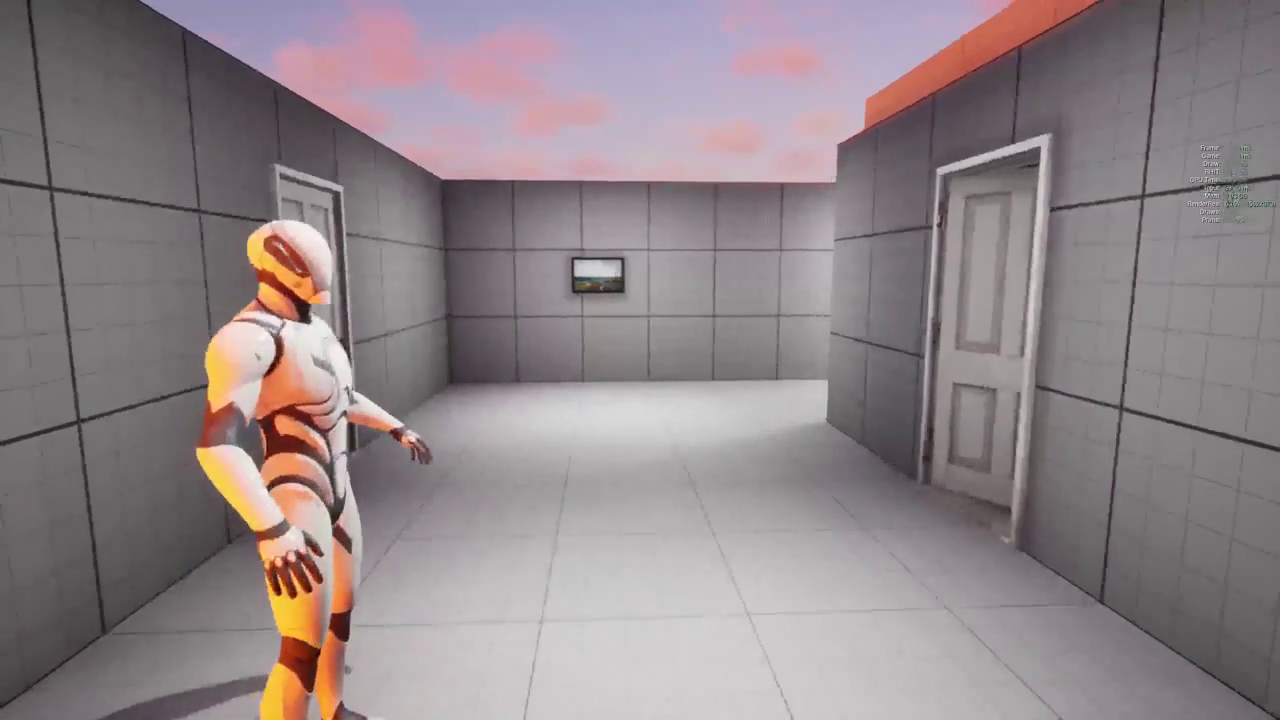
pyautogui.press('`')
pyautogui.press('Up')
pyautogui.press('Up')
pyautogui.press('Up')
pyautogui.press('Up')
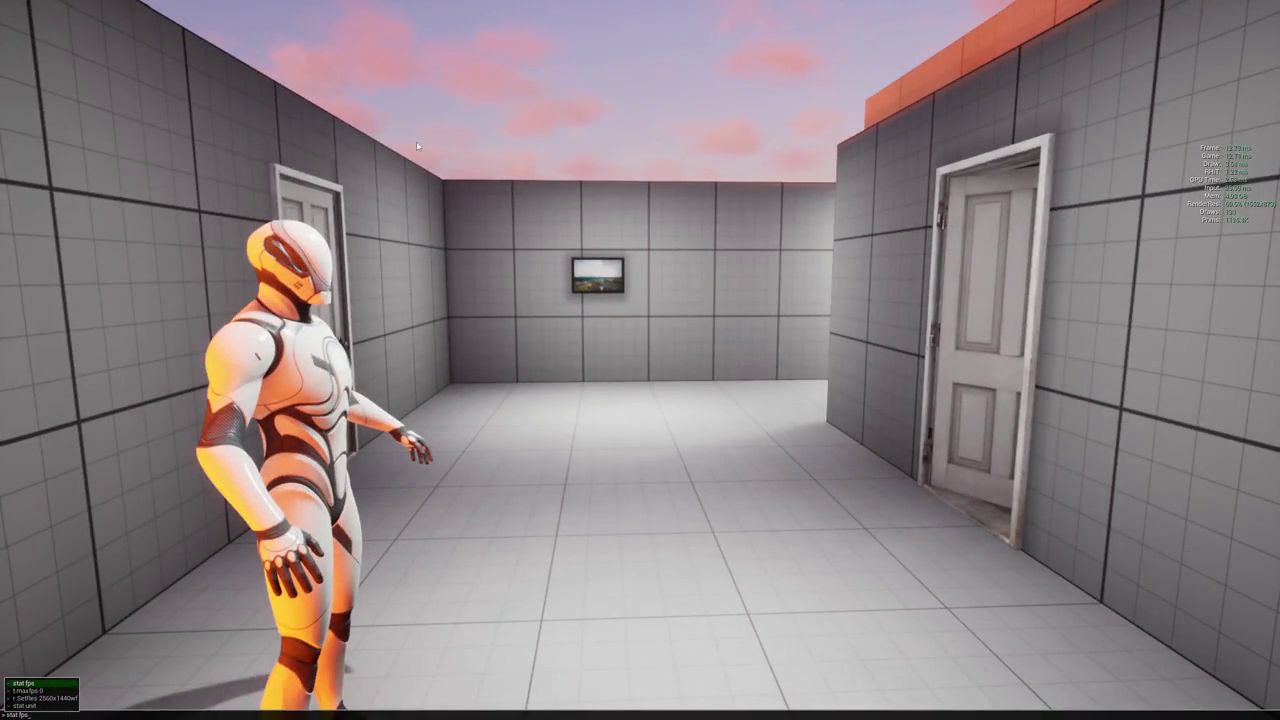
pyautogui.press('Return')
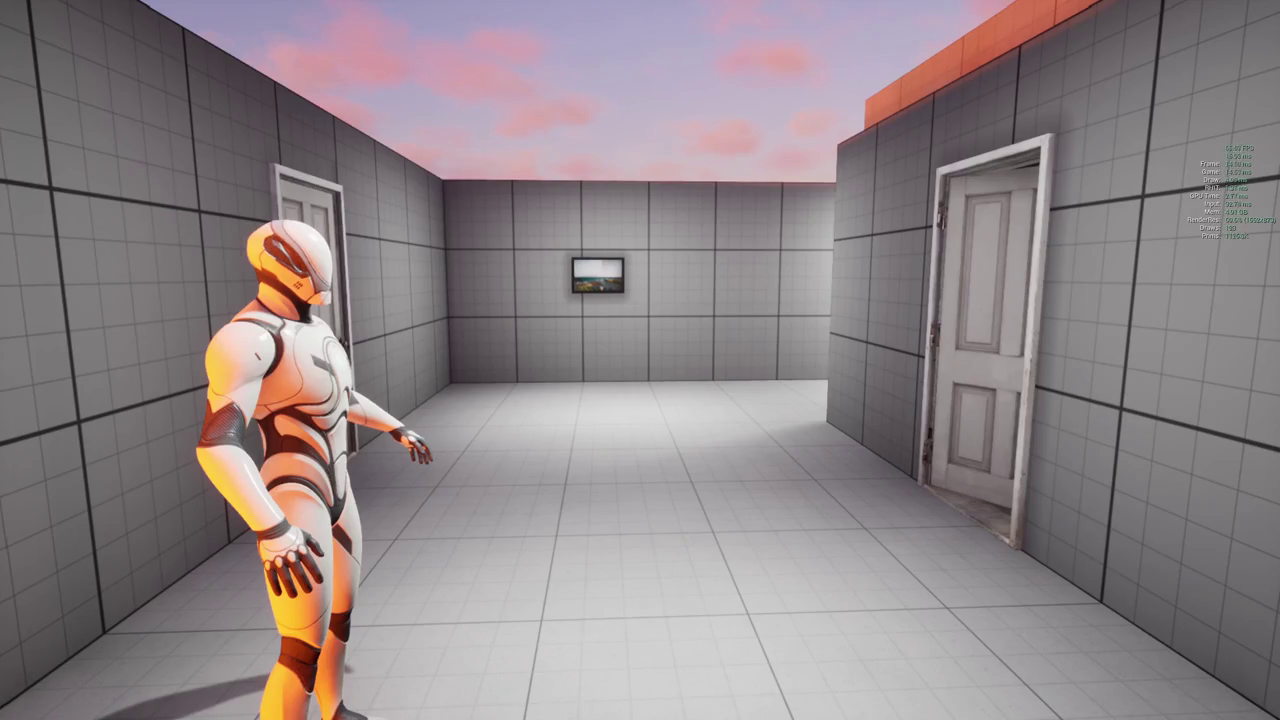
# Start typing an r.render command in the console, then erase it
pyautogui.press('`')
pyautogui.write('r.rend')
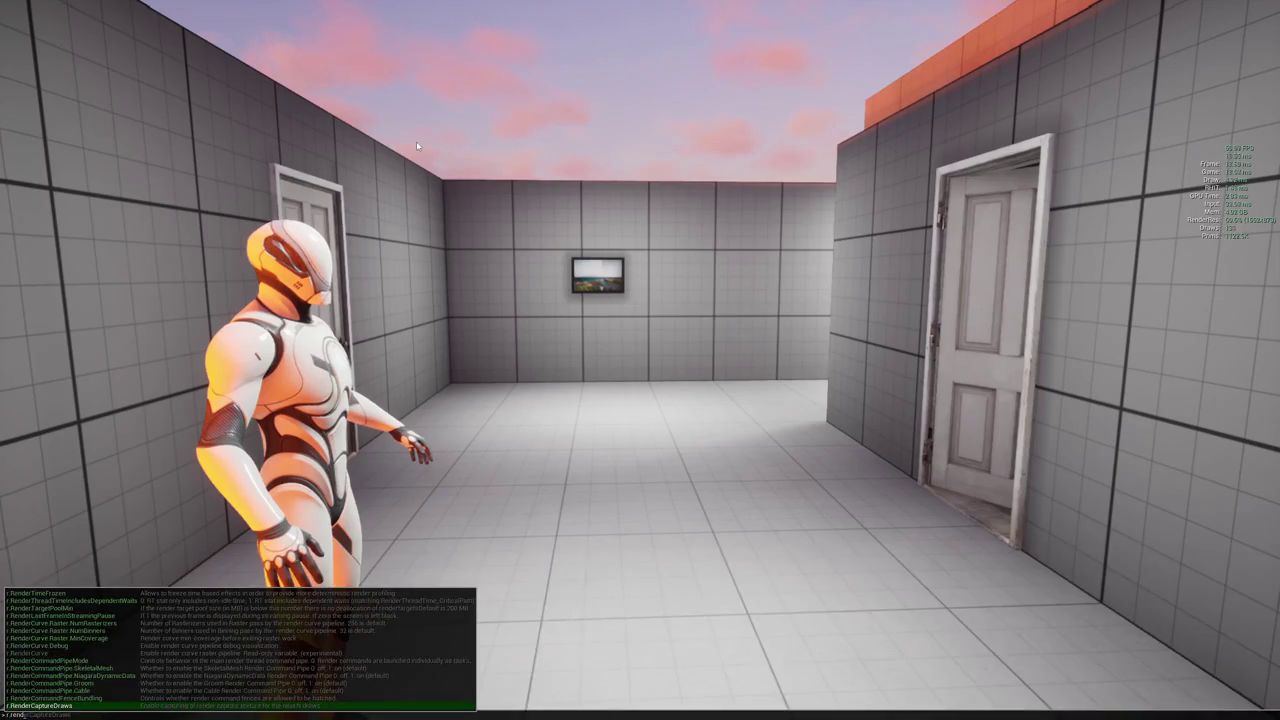
pyautogui.write('er')
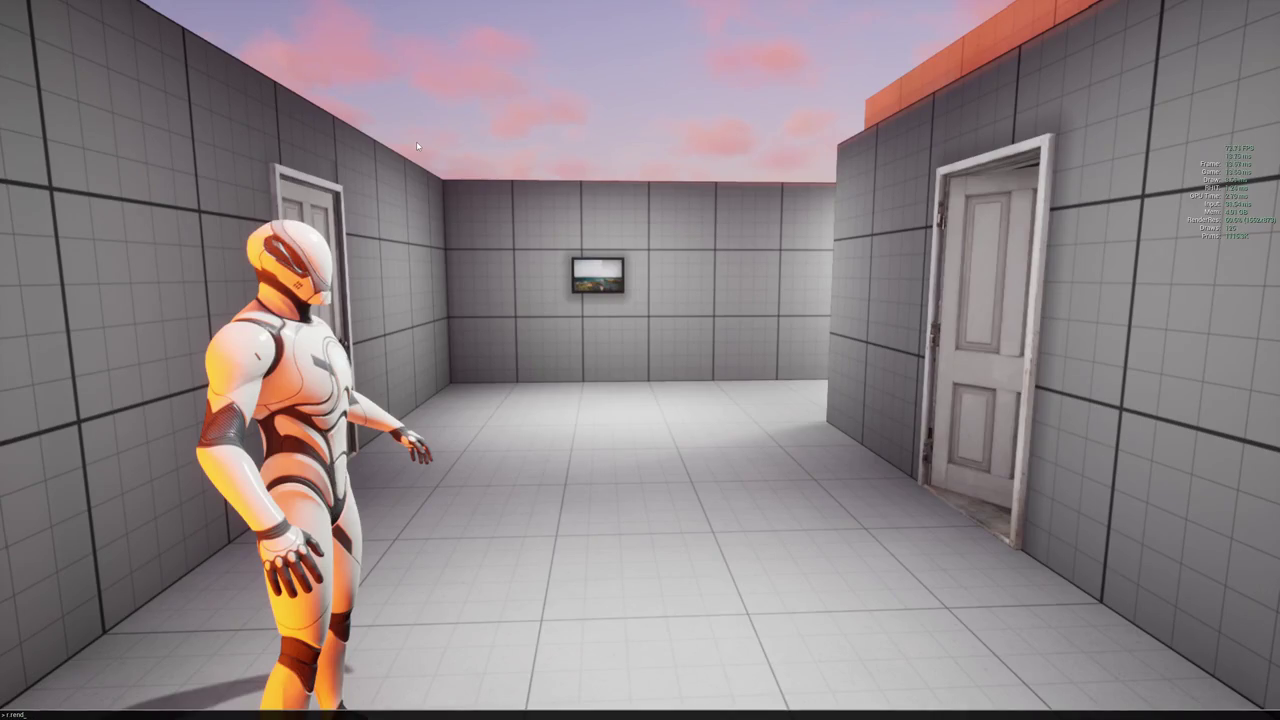
pyautogui.press('BackSpace')
pyautogui.press('BackSpace')
pyautogui.press('BackSpace')
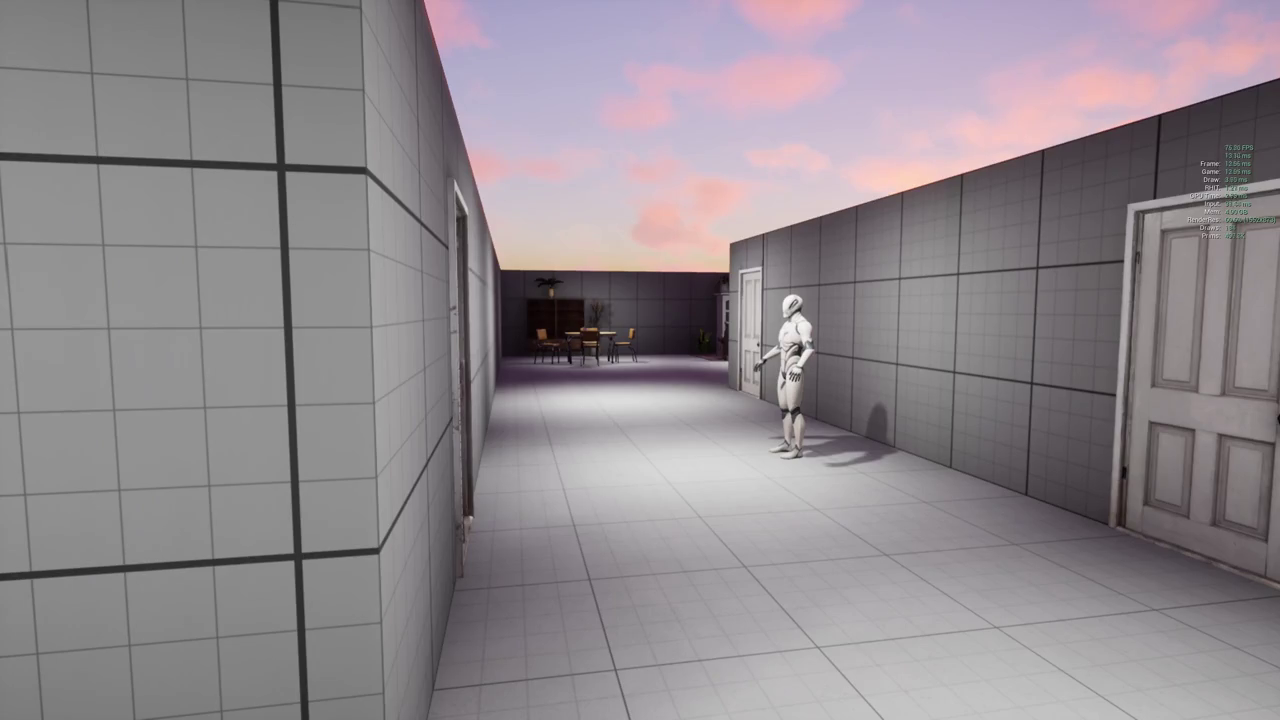
# Set r.ScreenPercentage 100 from the expanded game console
pyautogui.press('`')
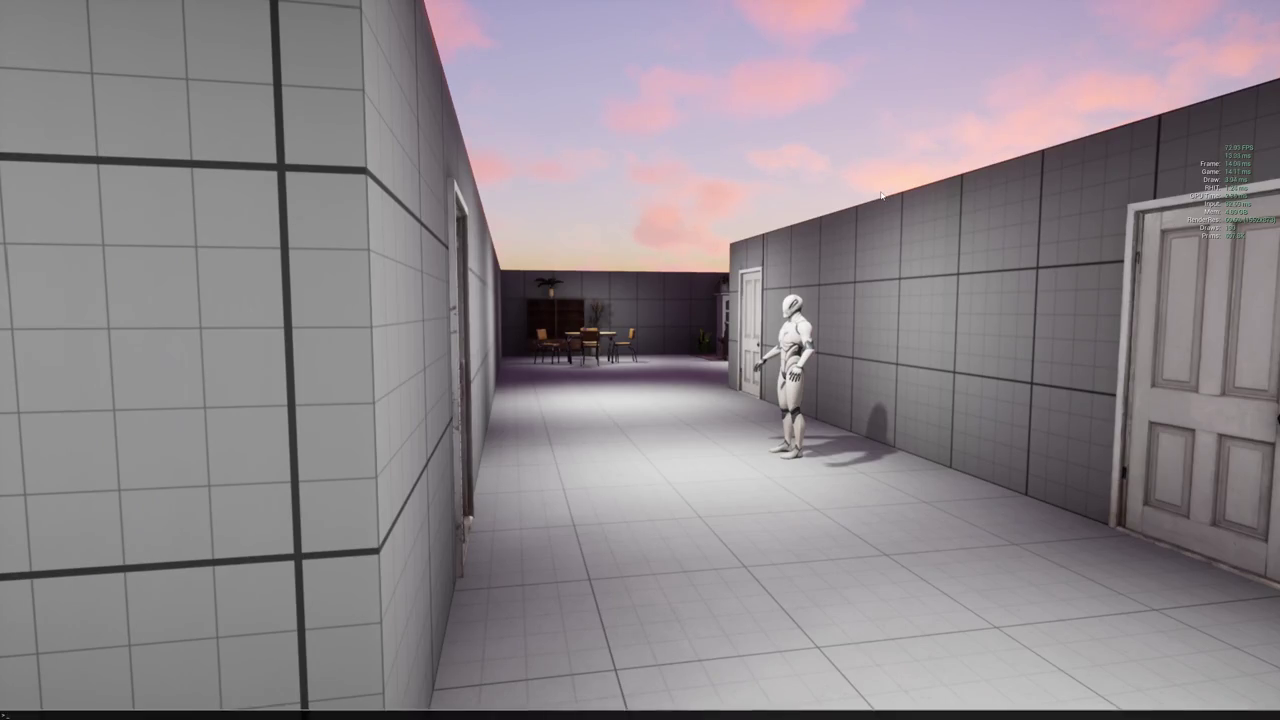
pyautogui.write('r.')
pyautogui.press('`')
pyautogui.write('r.ScreenPercentage')
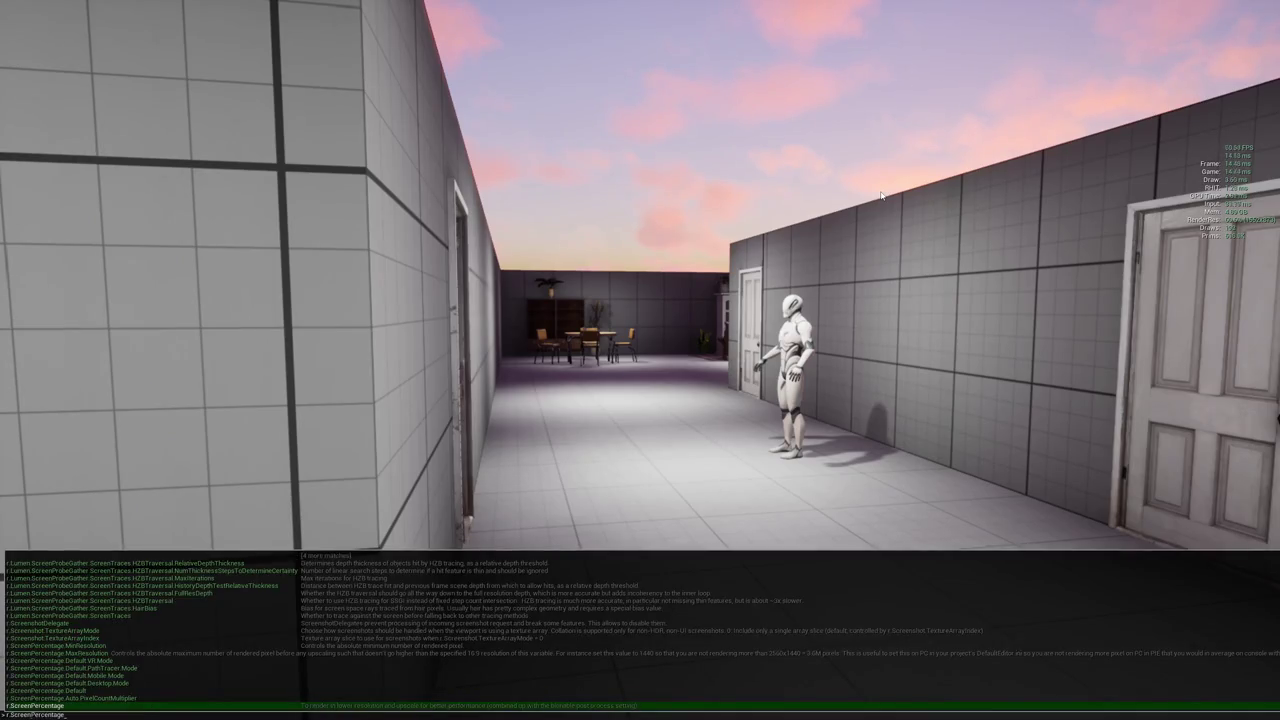
pyautogui.press('`')
pyautogui.press('`')
pyautogui.press('`')
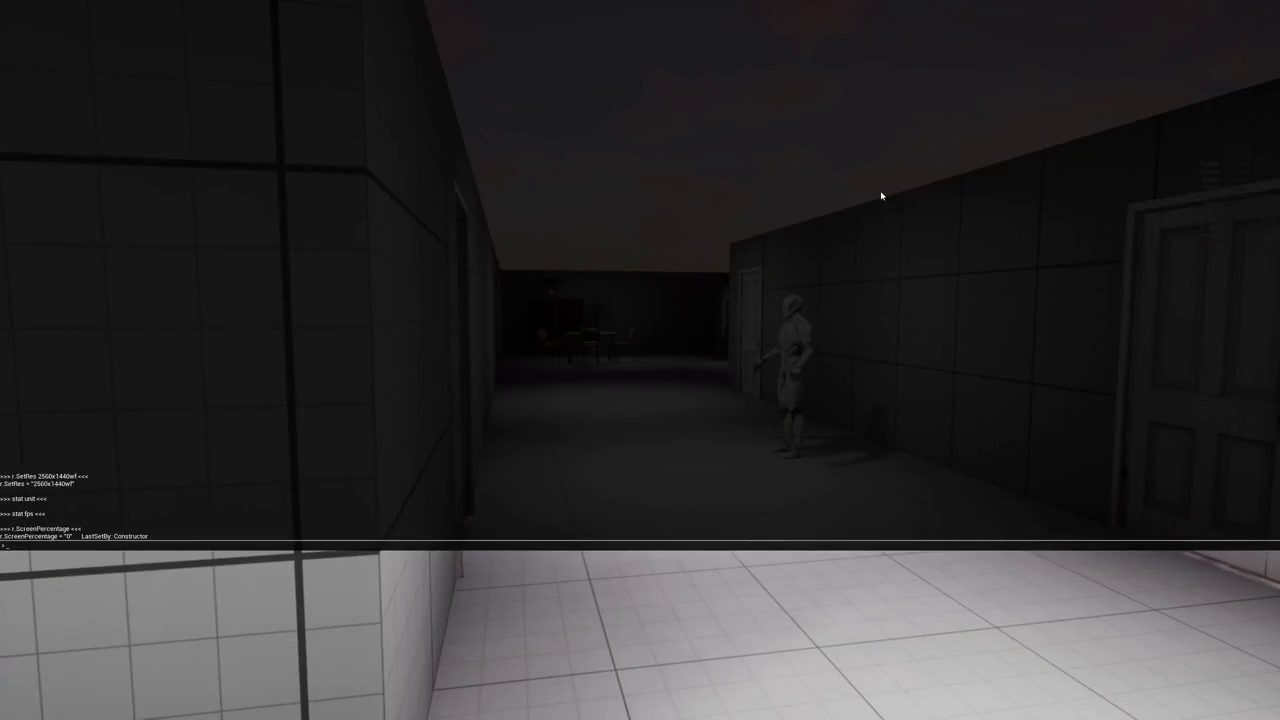
pyautogui.press('`')
pyautogui.press('`')
pyautogui.write('r.ScreenPercentage 100')
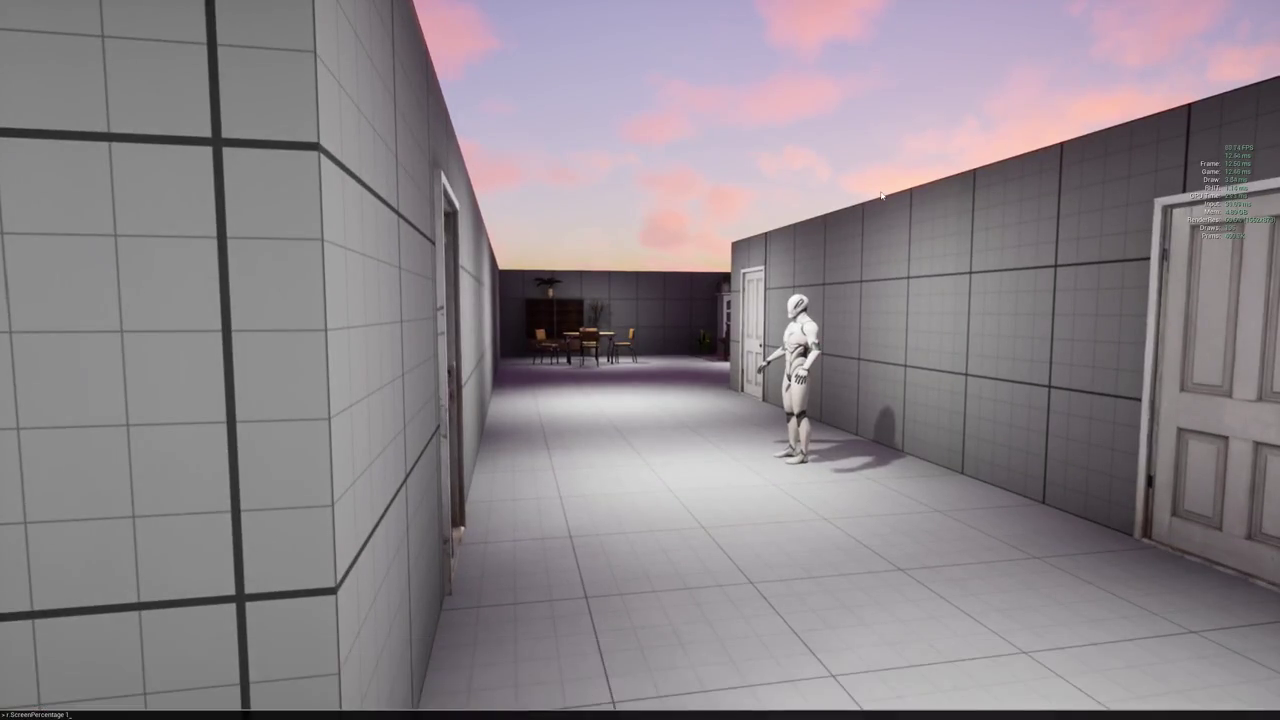
pyautogui.press('Return')
# Walk through the kitchen and living room to the dining table, then type renderdoc.capturefra
pyautogui.press('w')
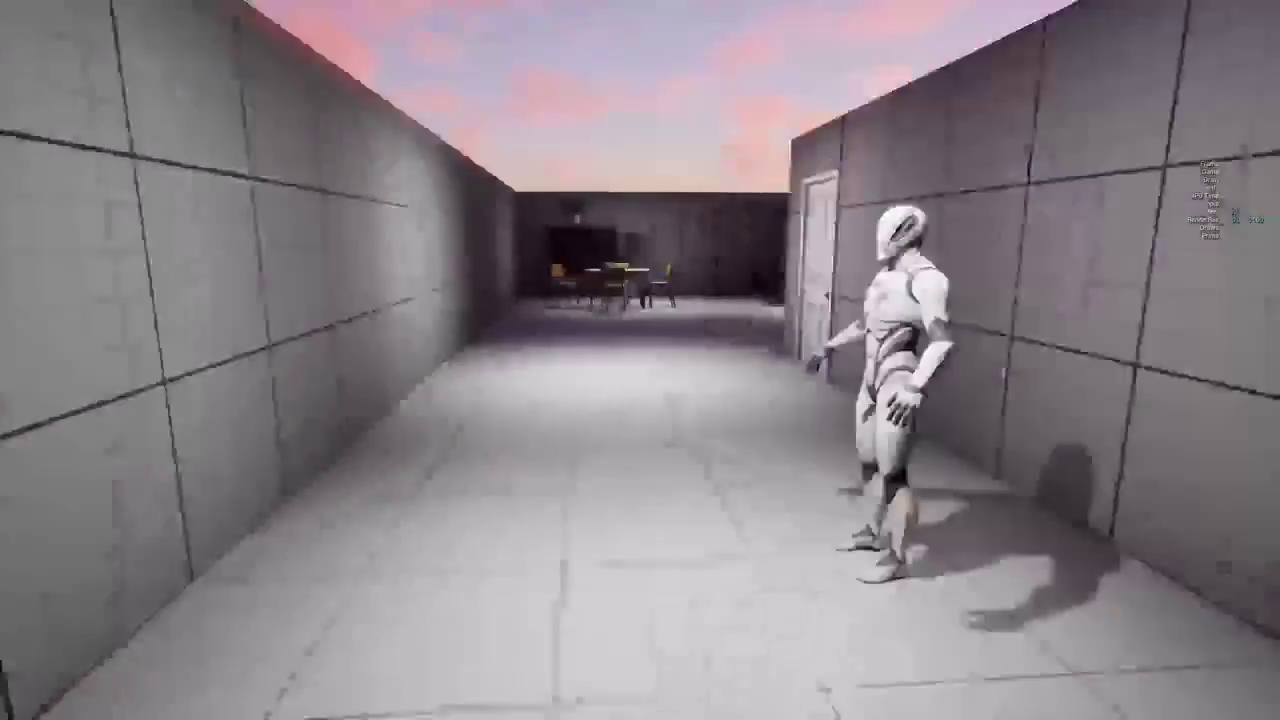
pyautogui.press('w')
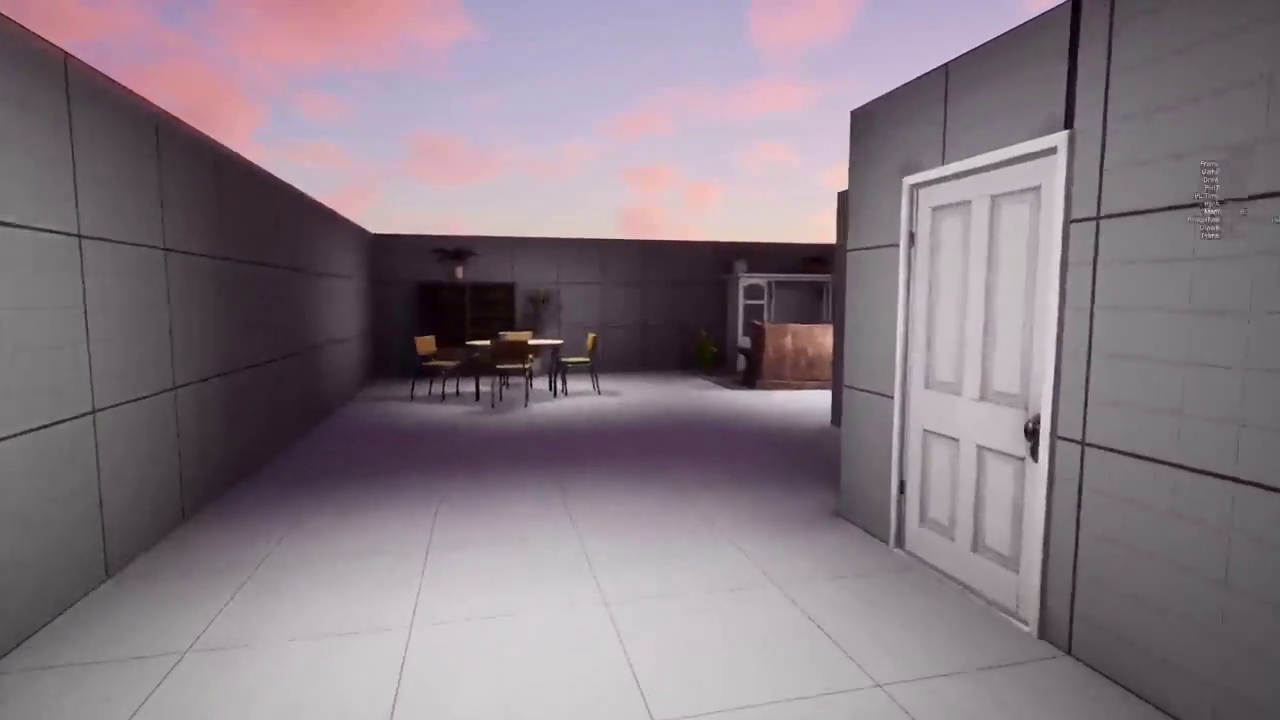
pyautogui.press('w')
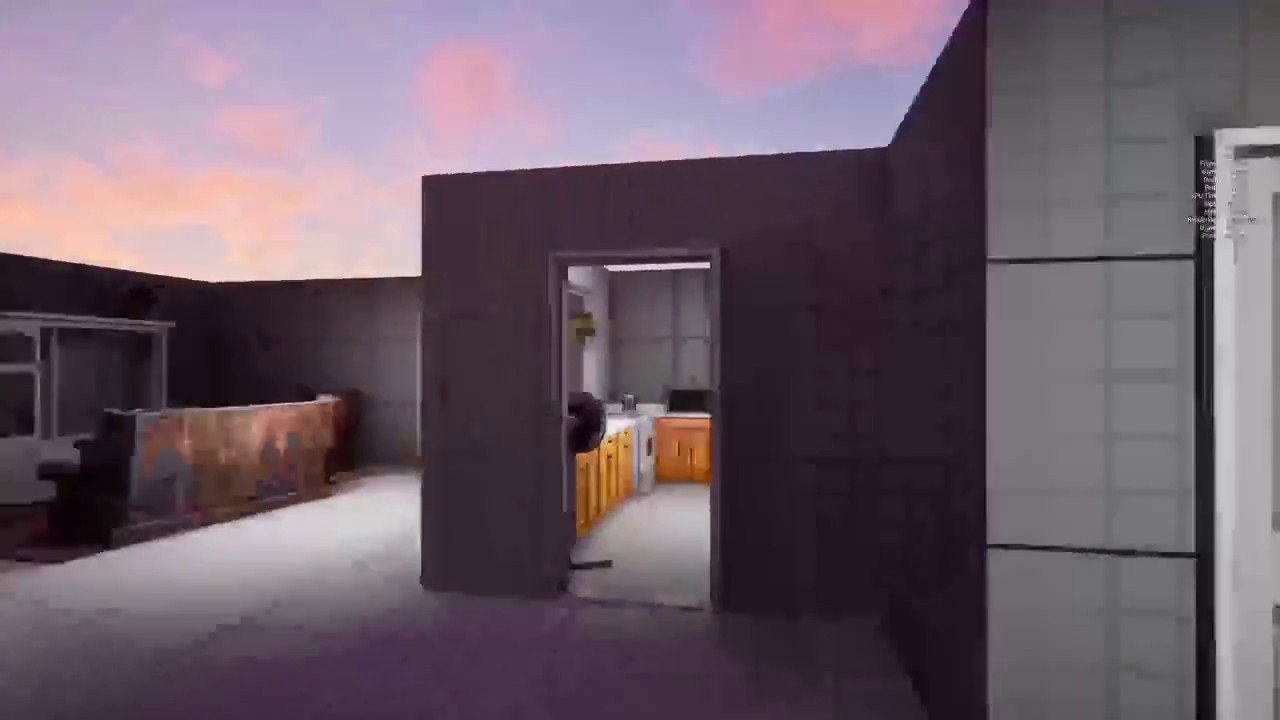
pyautogui.press('w')
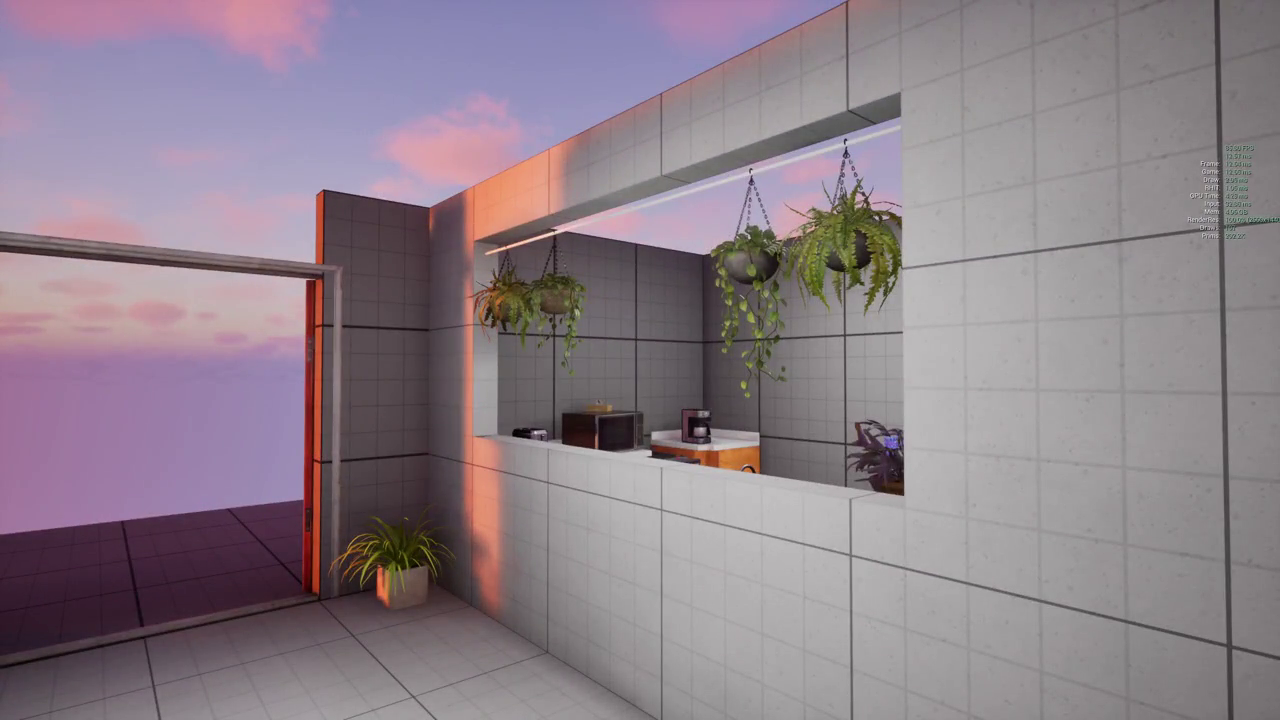
pyautogui.press('w')
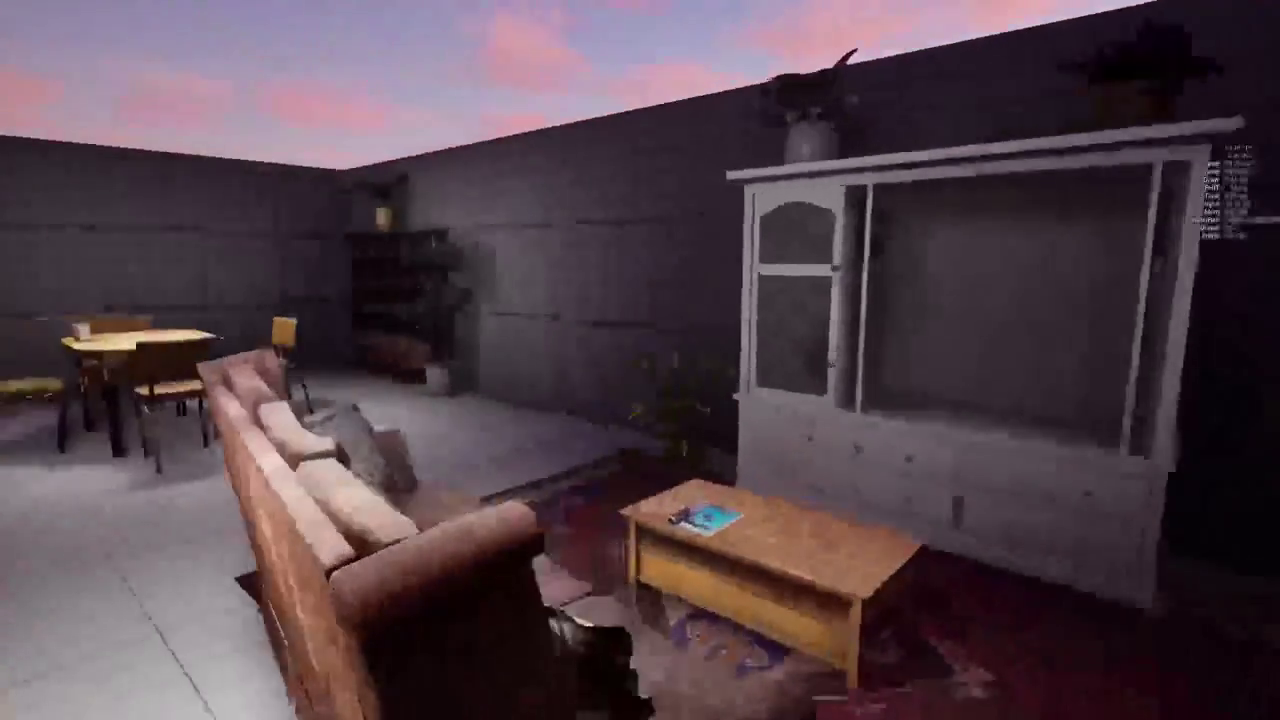
pyautogui.press('w')
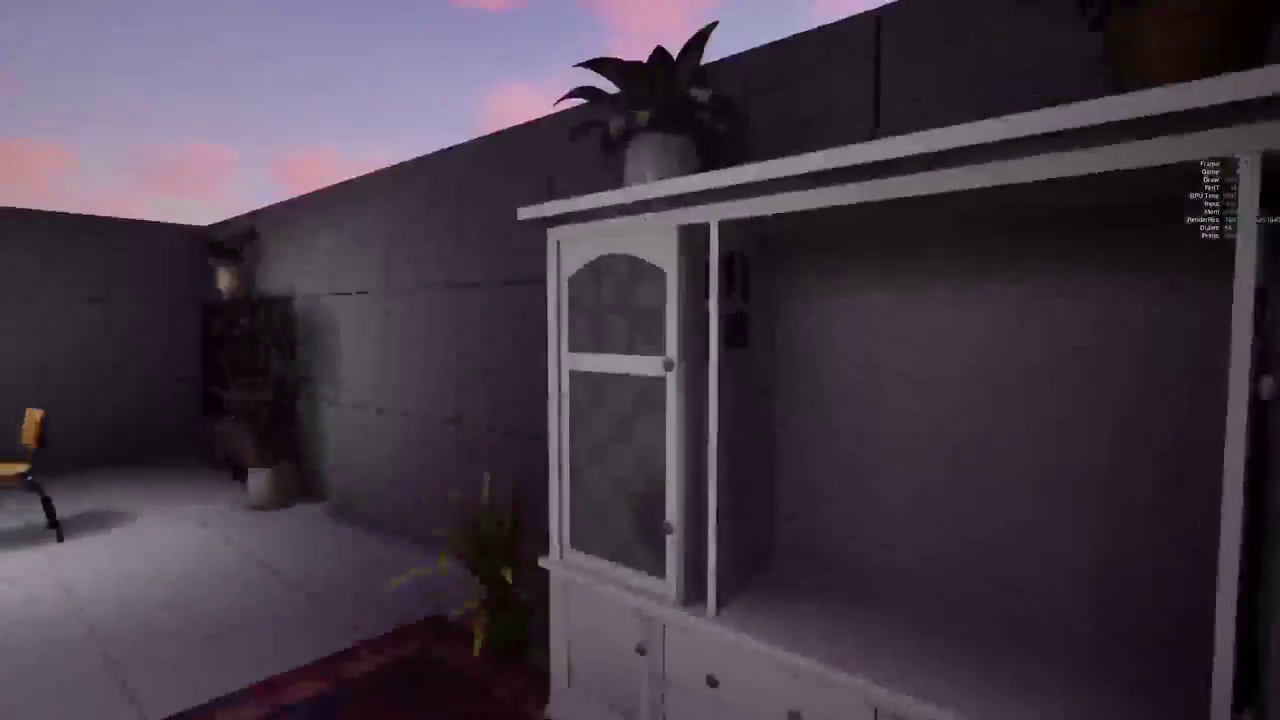
pyautogui.press('w')
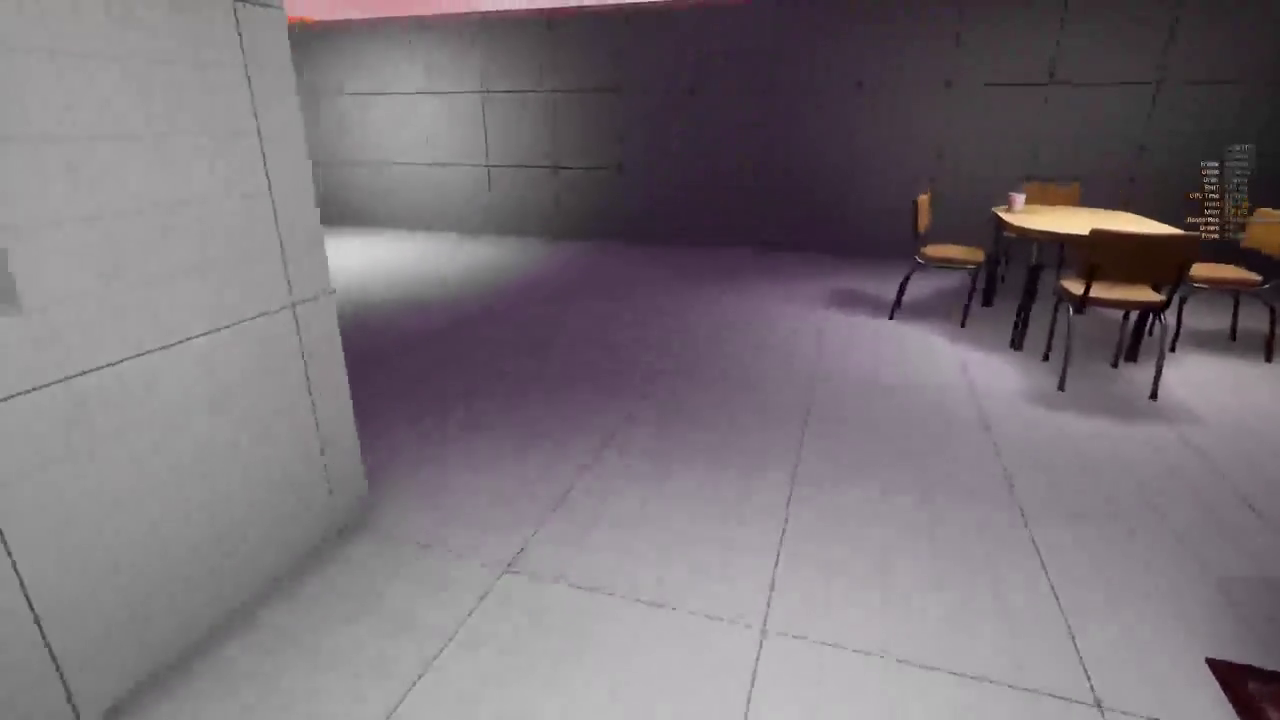
pyautogui.press('`')
pyautogui.write('rende')
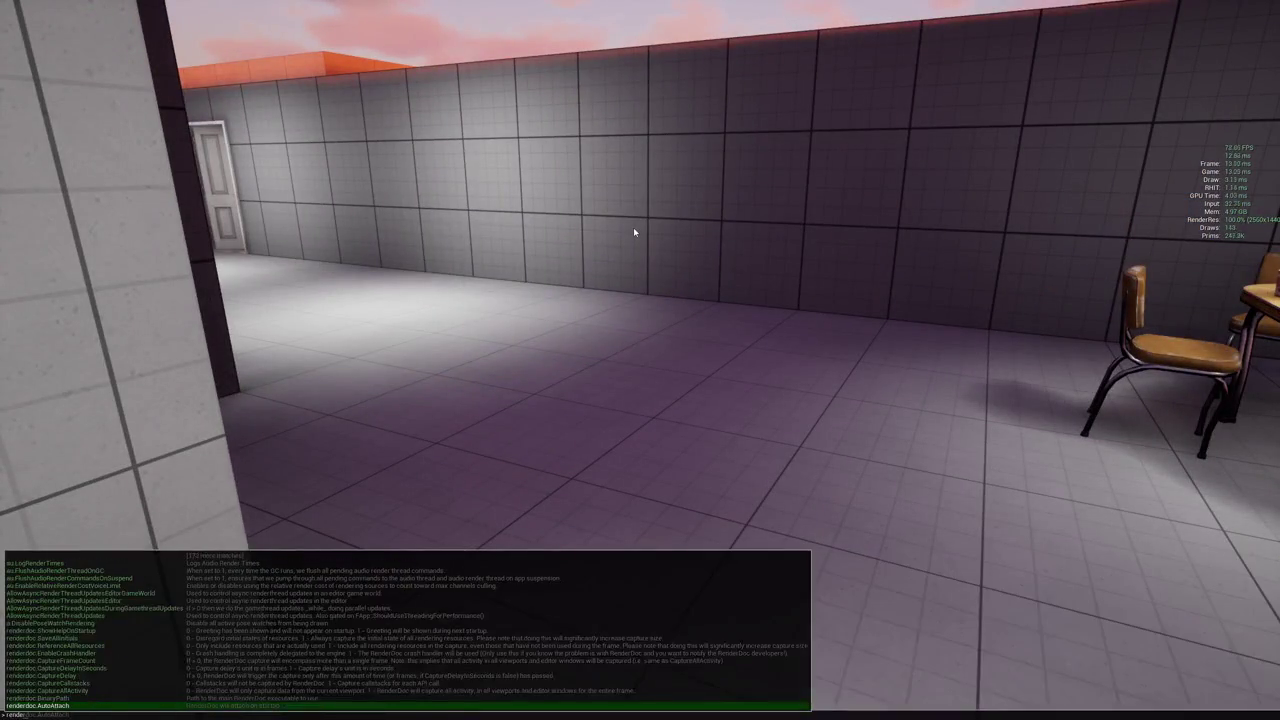
pyautogui.write('rdoc.capturefra')
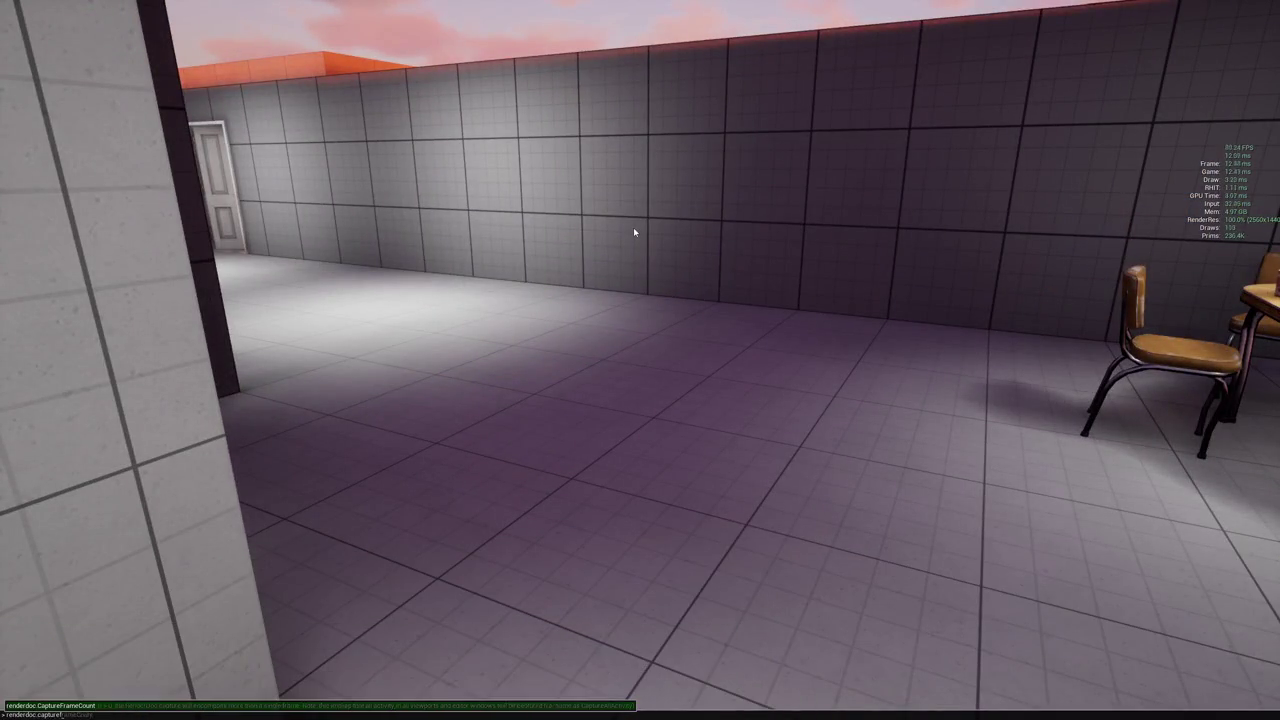
# Browse renderdoc.CaptureFrameCount and CaptureDelayInSeconds suggestions, then close the console
pyautogui.press('Tab')
pyautogui.press('BackSpace')
pyautogui.press('BackSpace')
pyautogui.press('BackSpace')
pyautogui.press('BackSpace')
pyautogui.press('BackSpace')
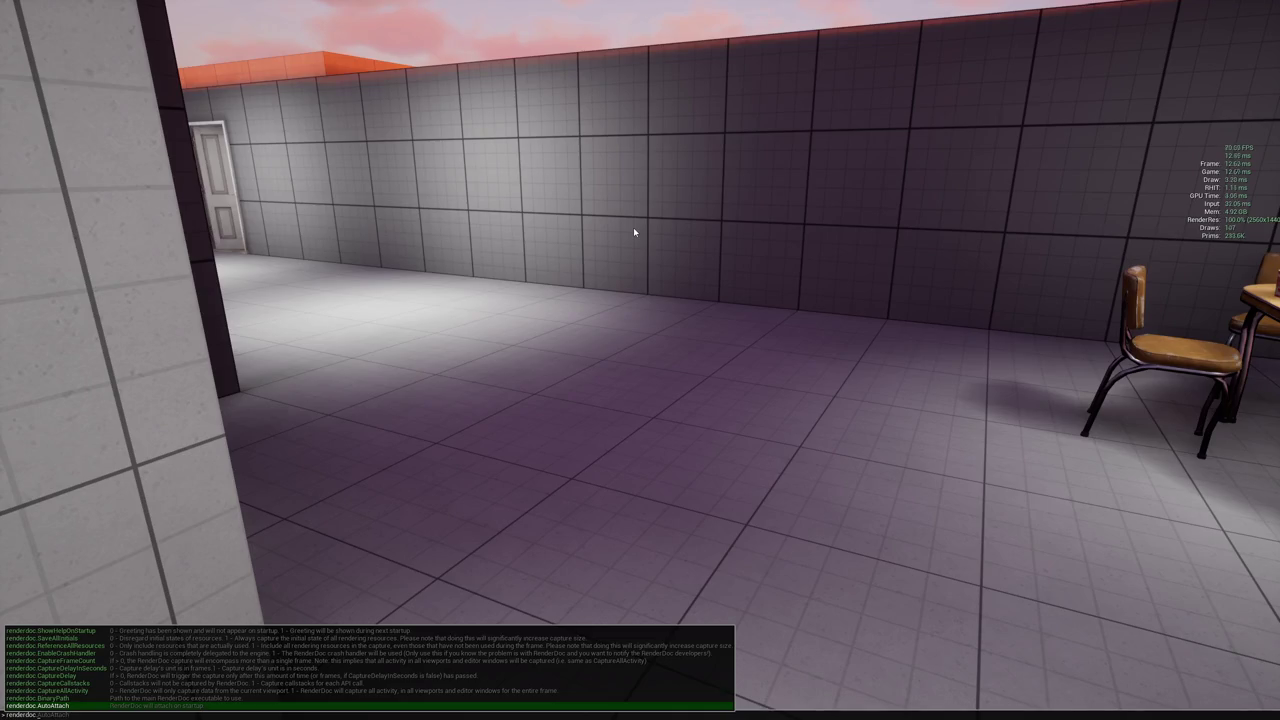
pyautogui.write('cap')
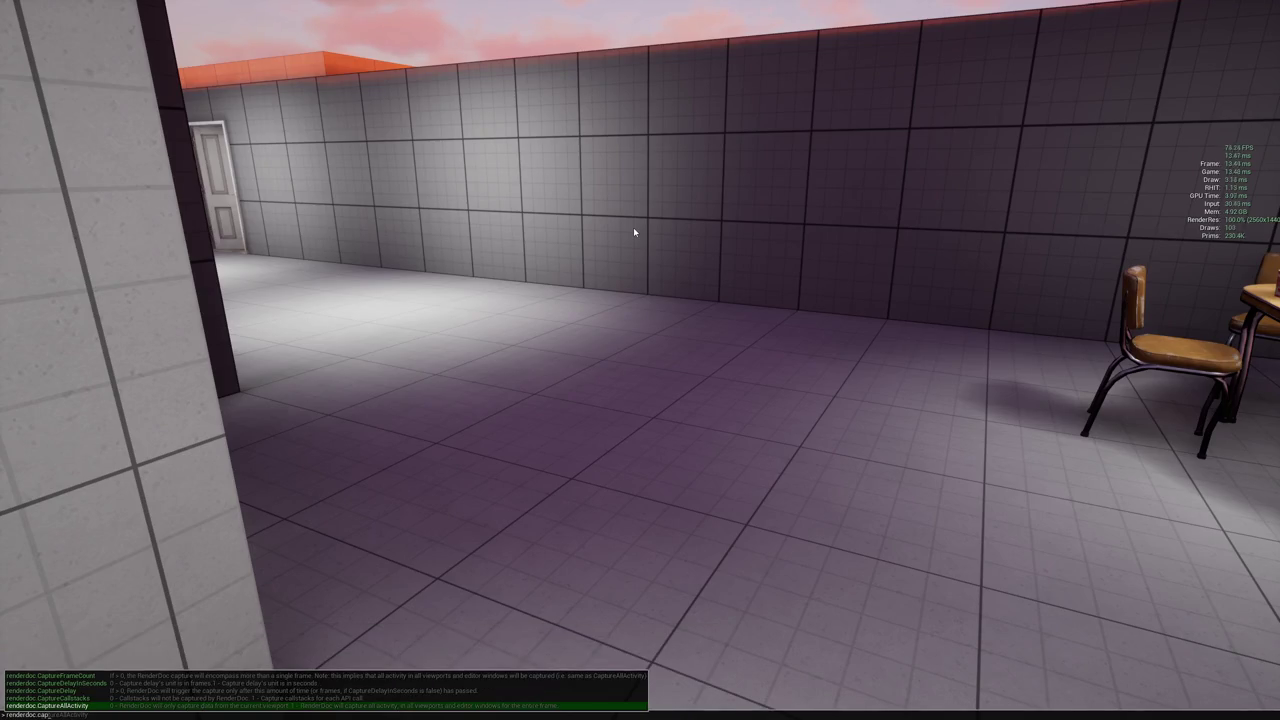
pyautogui.press('Up')
pyautogui.press('Up')
pyautogui.press('Up')
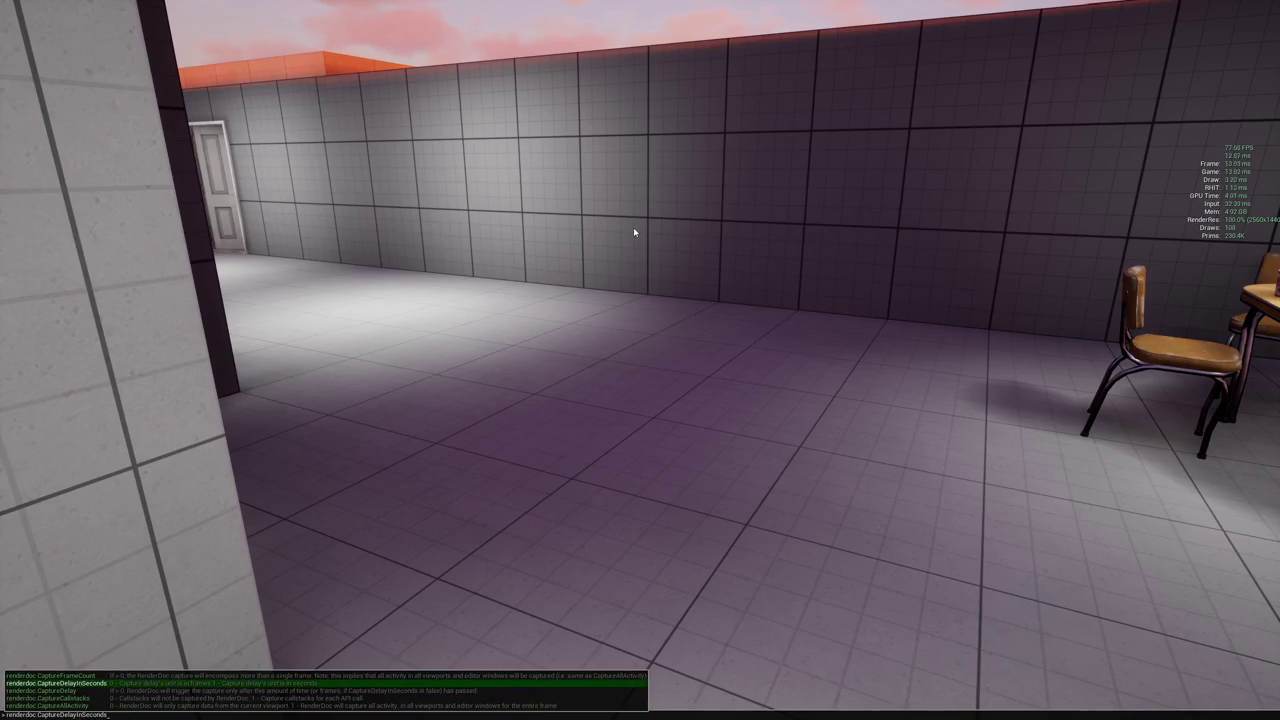
pyautogui.press('Return')
pyautogui.press('w')
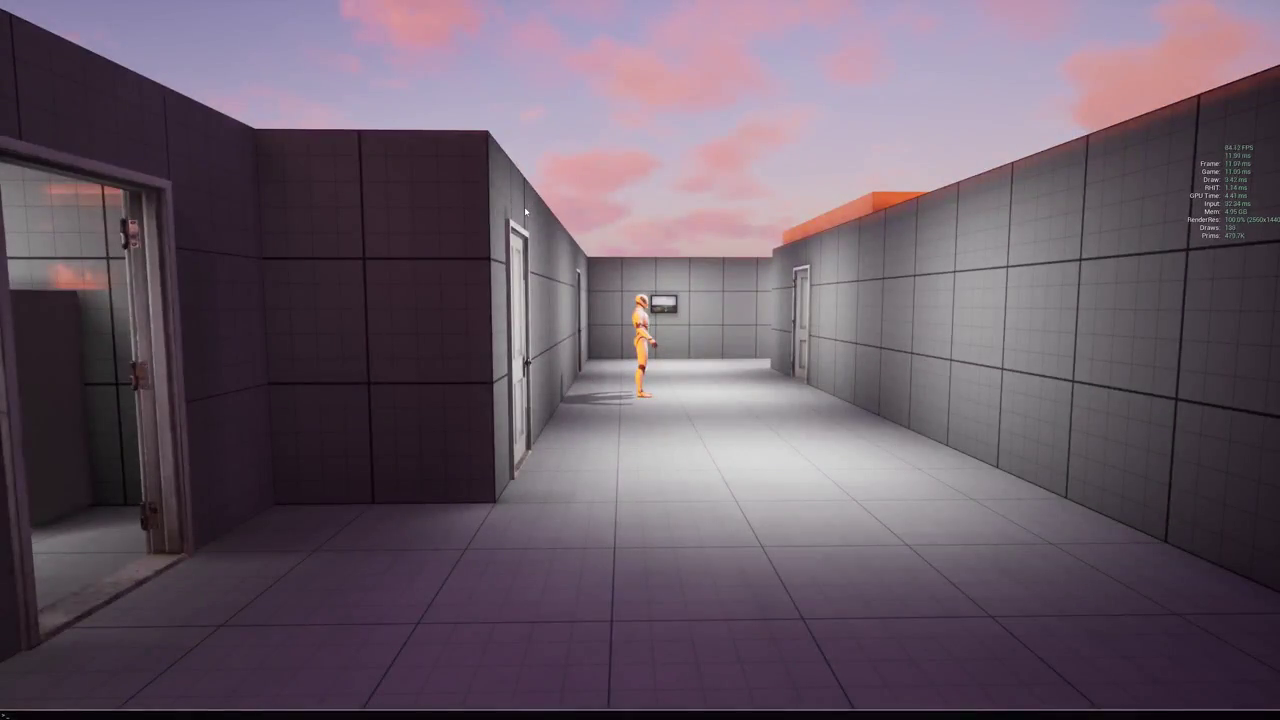
# Run renderdoc.AutoAttach 1 in the game console
pyautogui.press('`')
pyautogui.write('renderdoc')
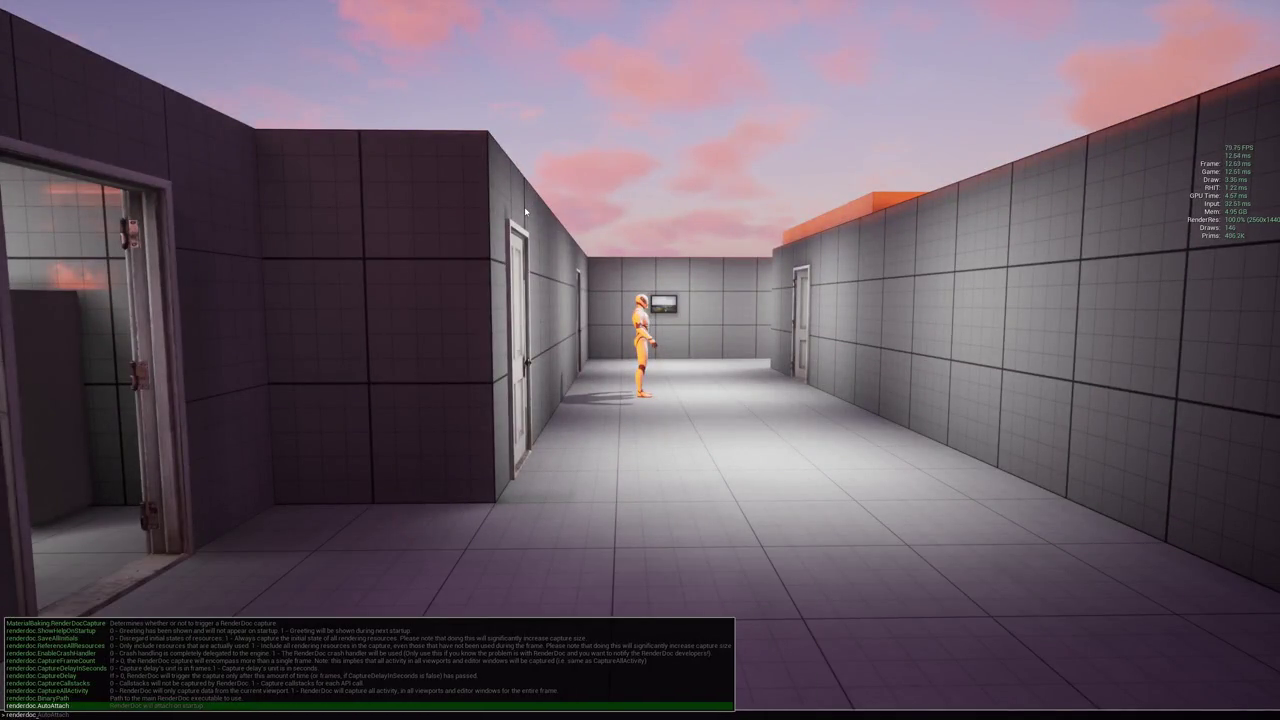
pyautogui.write('.')
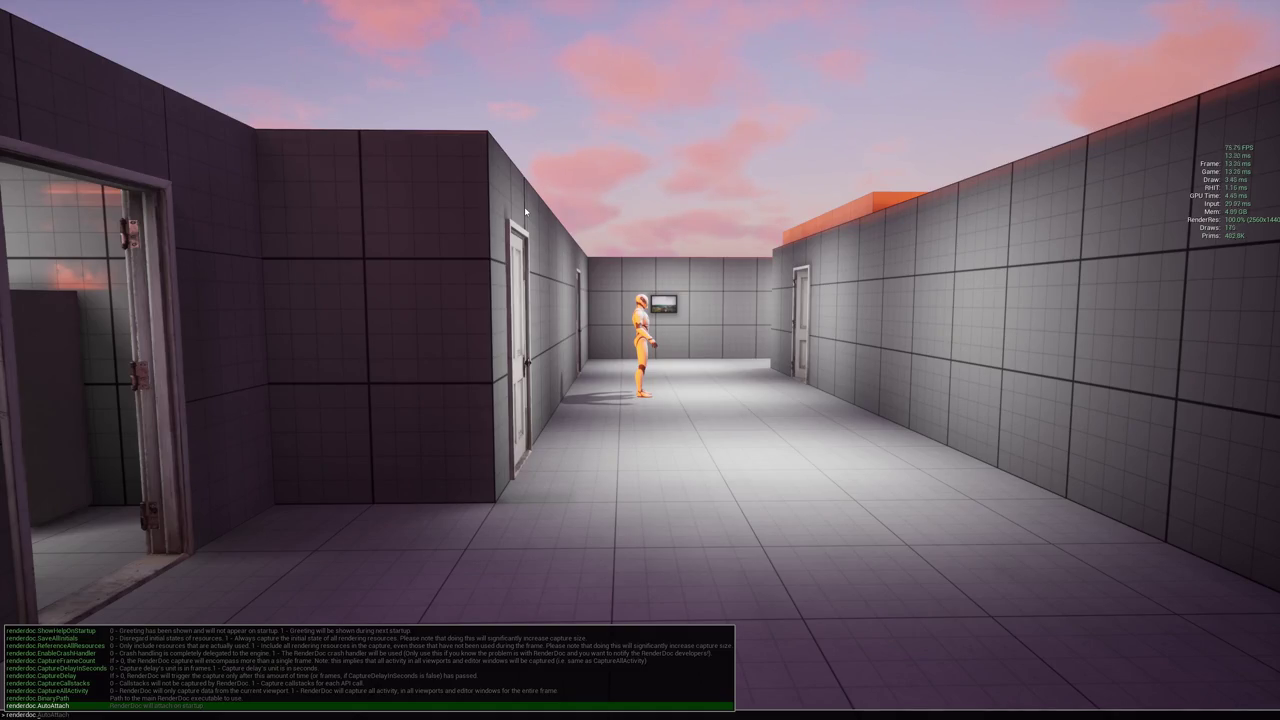
pyautogui.press('Escape')
pyautogui.press('`')
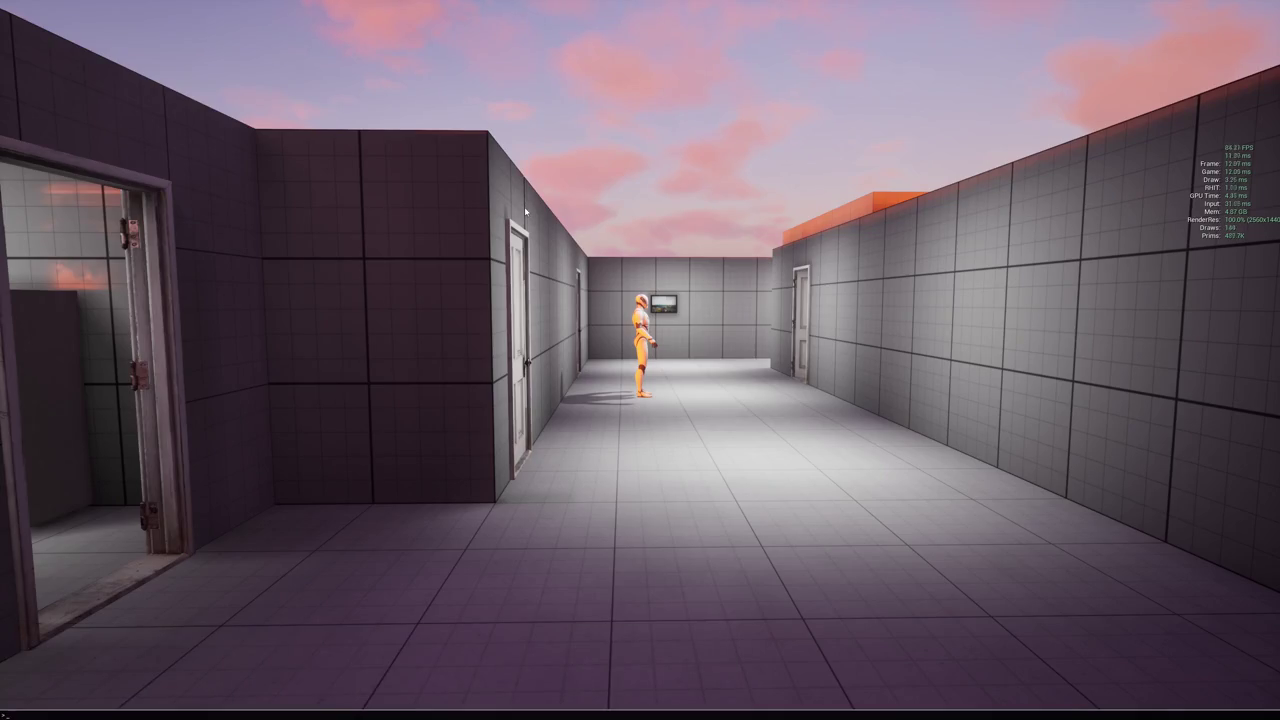
pyautogui.write('renderdoc.')
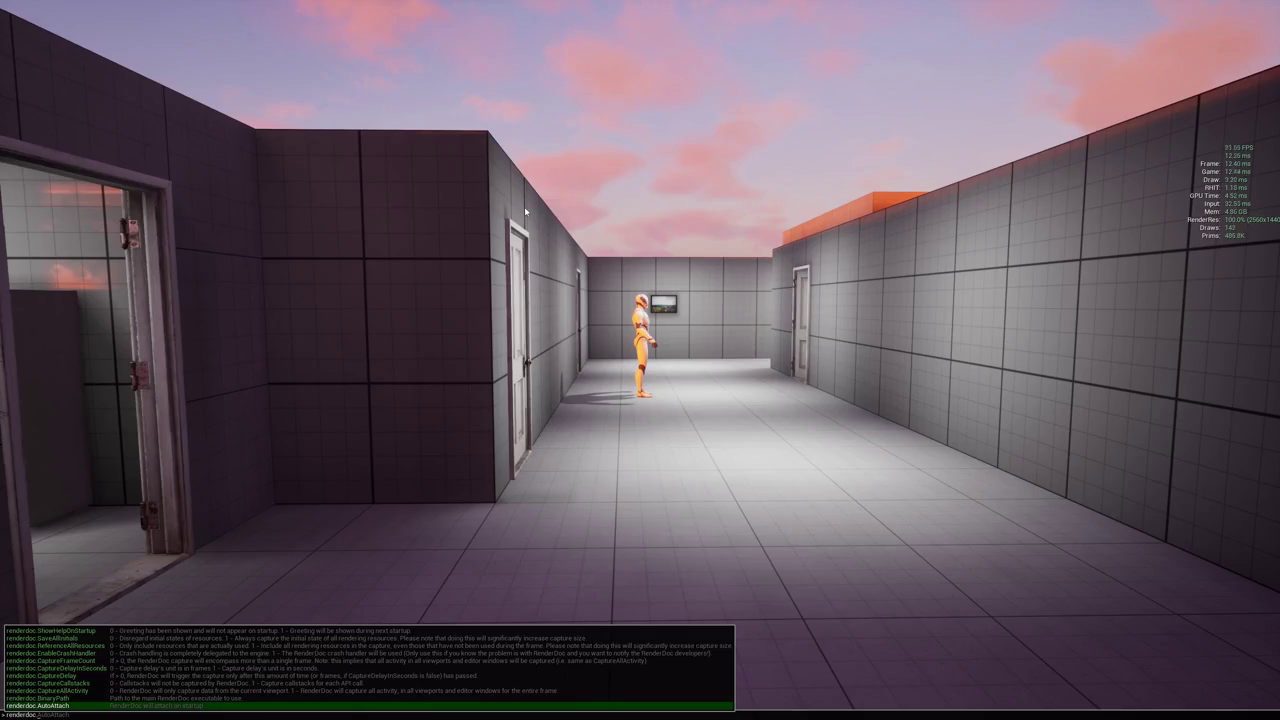
pyautogui.write('AutoAttach')
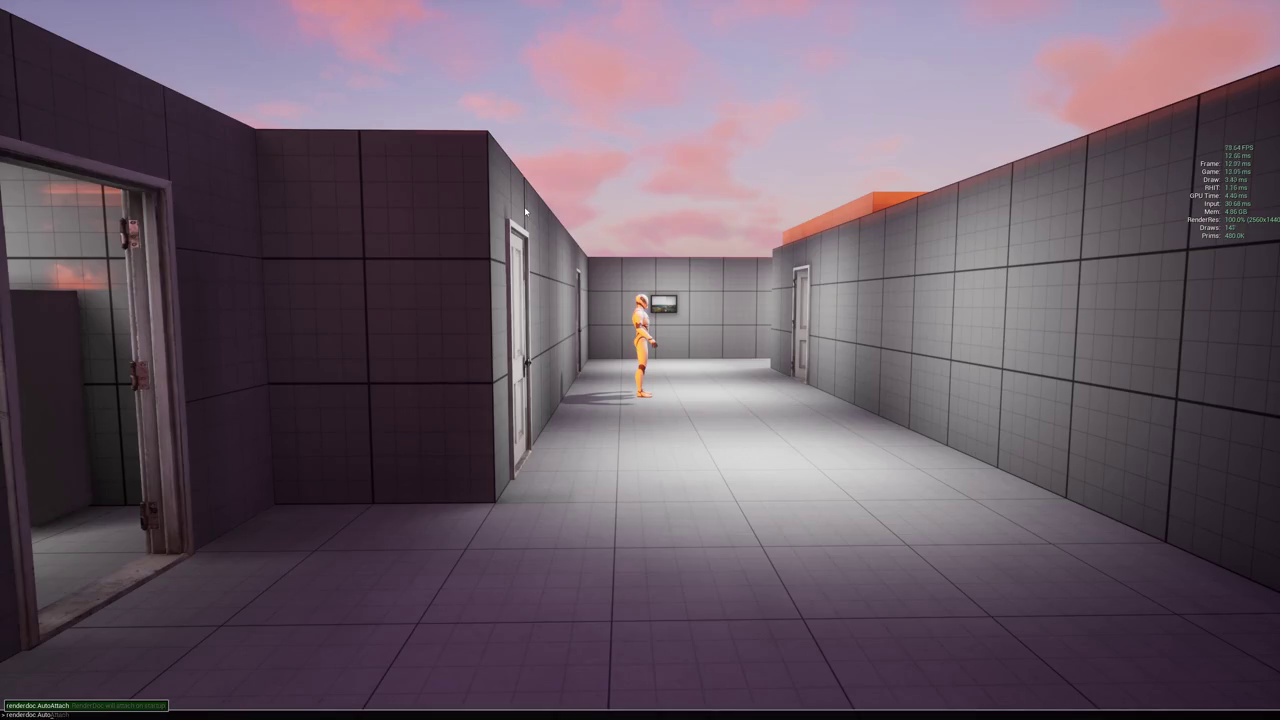
pyautogui.press('Tab')
pyautogui.write('1')
pyautogui.press('Return')
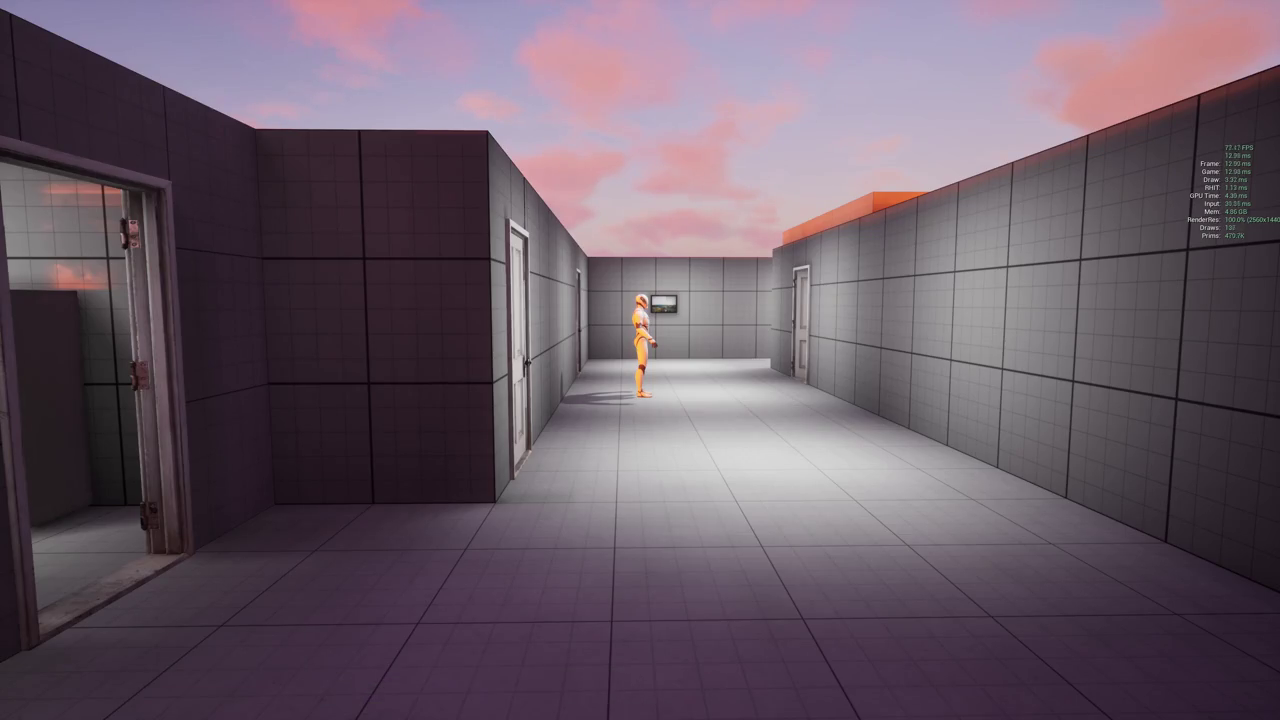
# Launch RenderDoc from the Start search, then return to the Unreal Editor
pyautogui.hotkey('alt', 'Tab')
pyautogui.press('Escape')
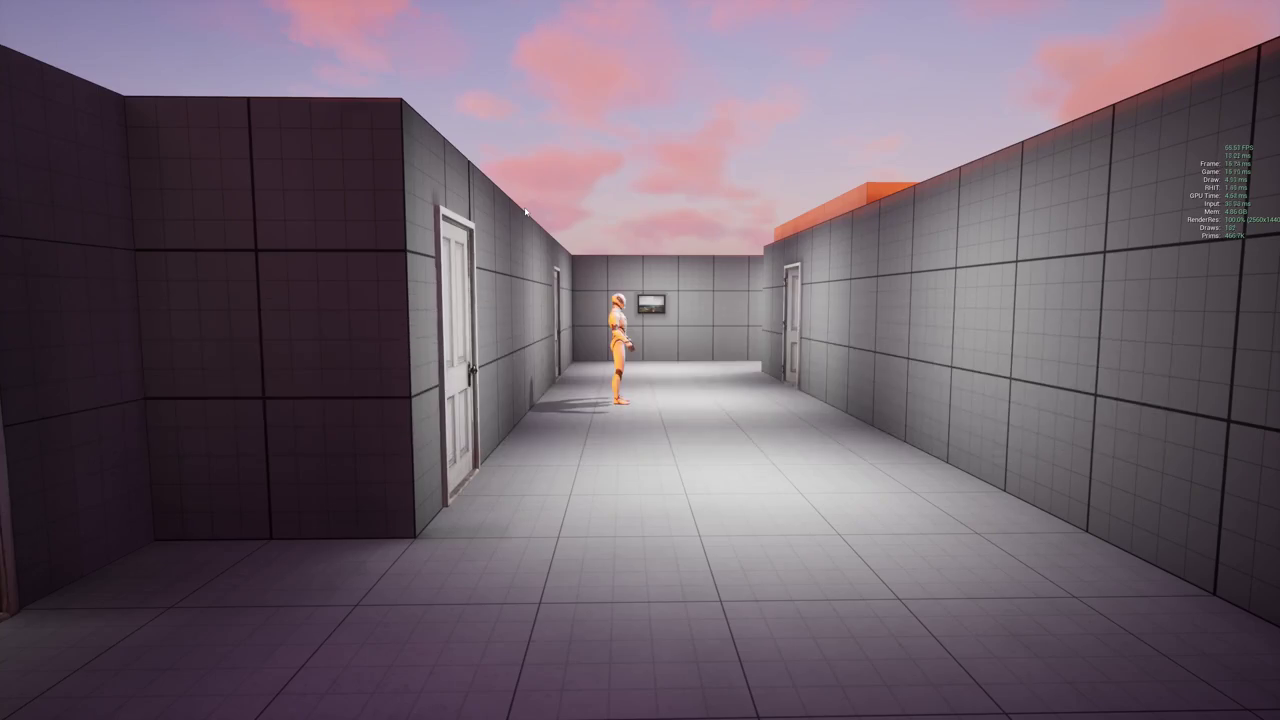
pyautogui.press('super')
pyautogui.click(540, 203)
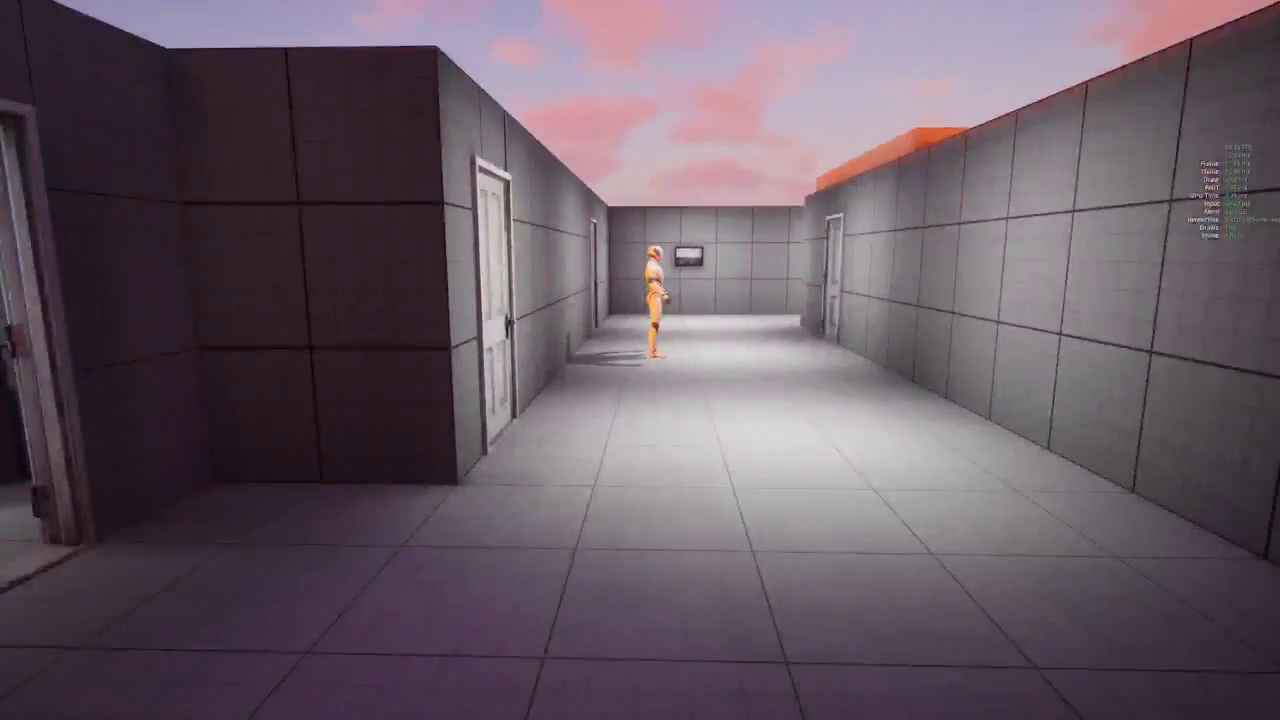
pyautogui.press('super')
pyautogui.write('renderdoc')
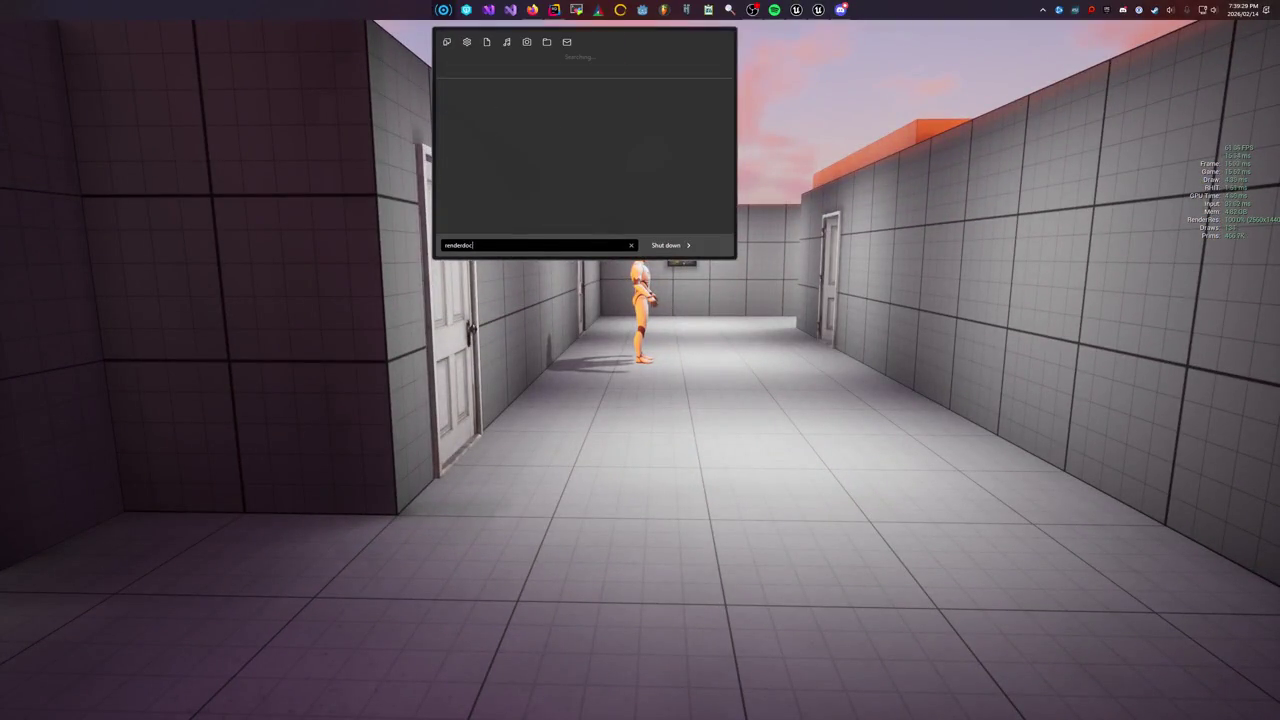
pyautogui.press('Return')
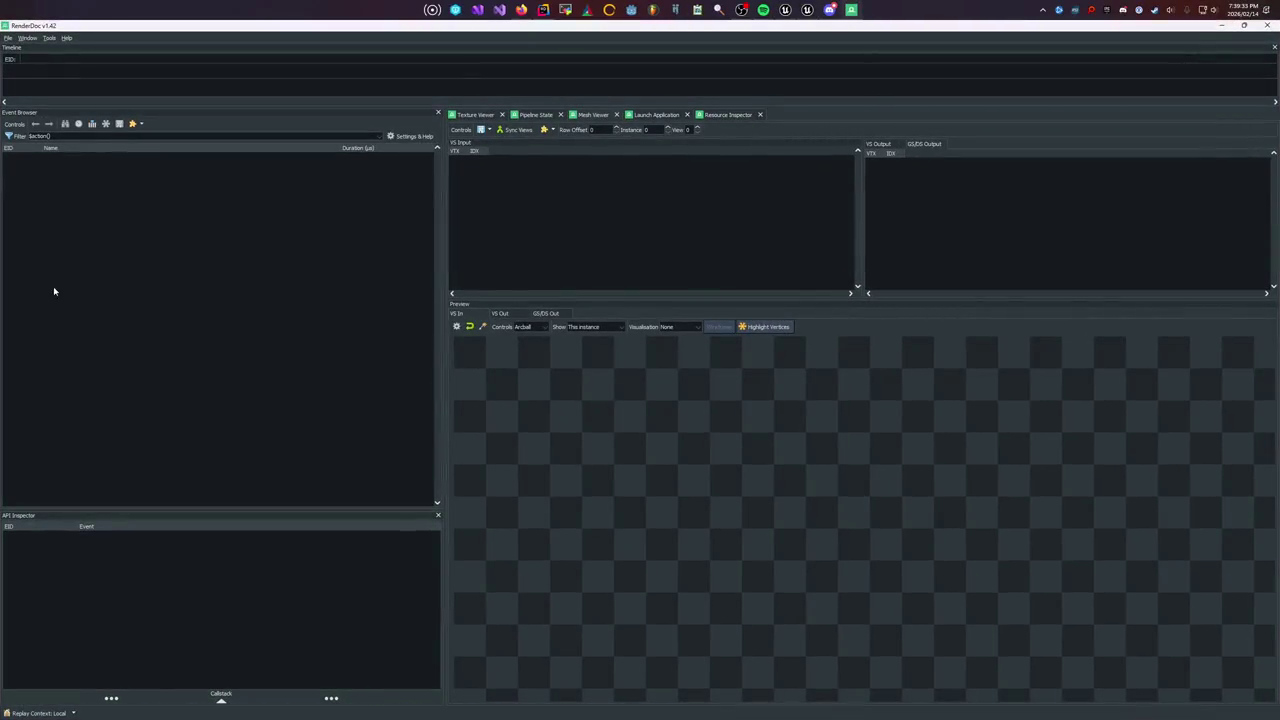
pyautogui.hotkey('alt', 'Tab')
pyautogui.click(300, 455)
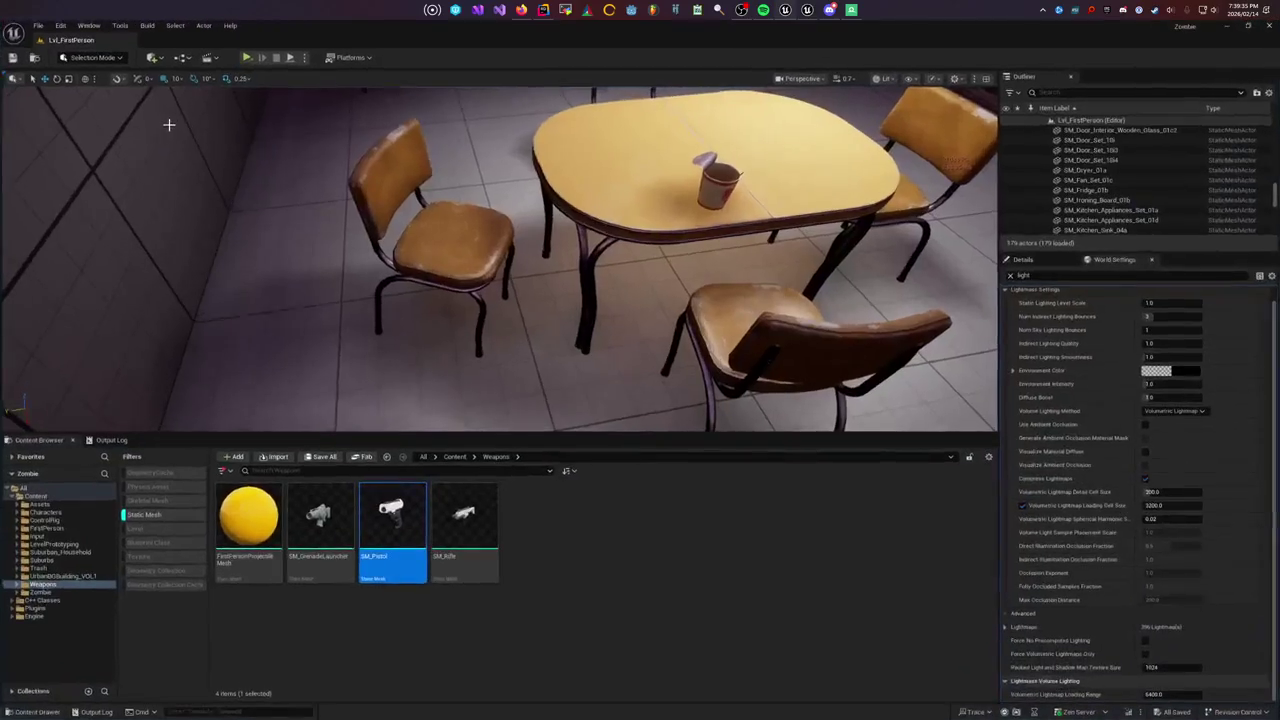
# Search the Edit > Plugins list for renderdoc
pyautogui.click(60, 26)
pyautogui.click(84, 192)
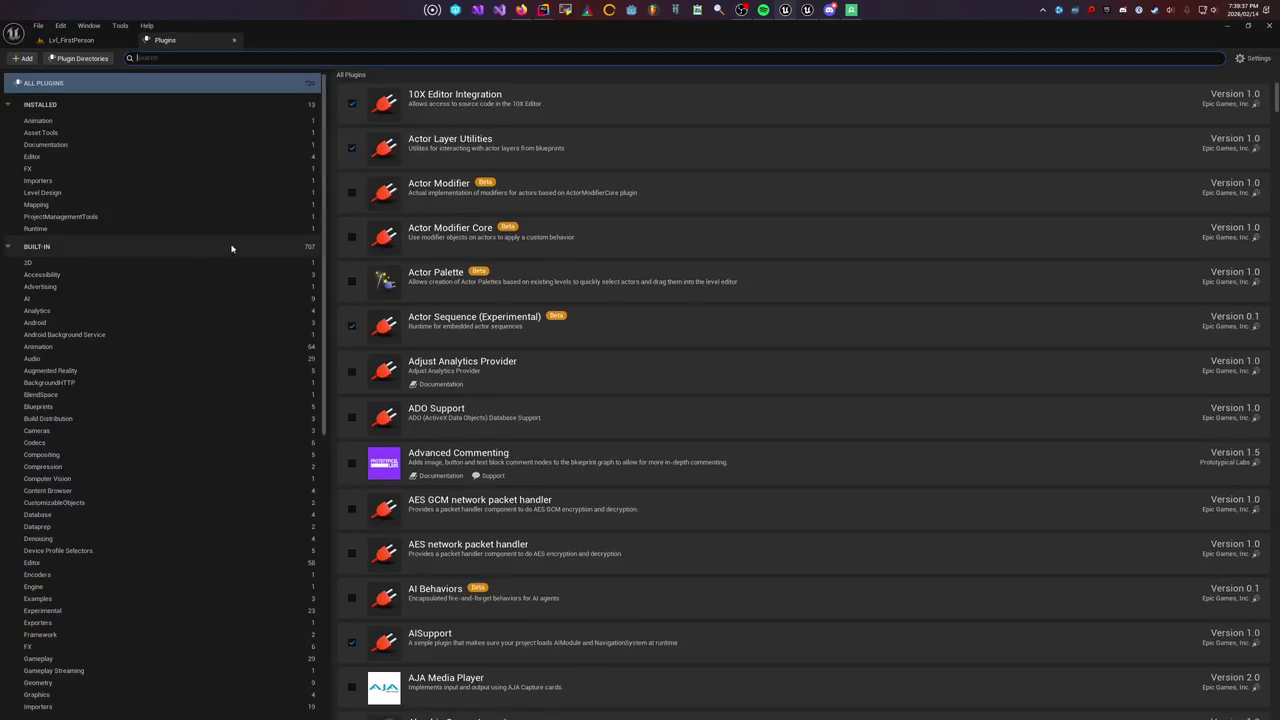
pyautogui.write('renderdoc')
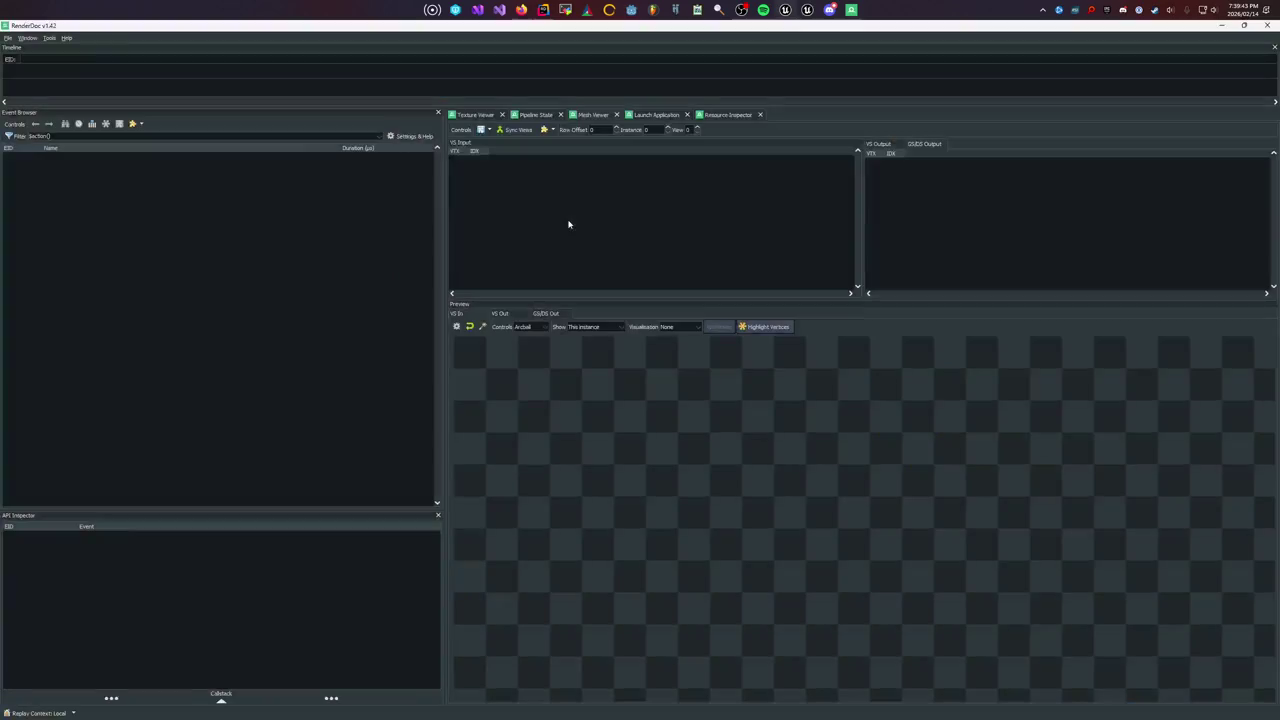
# Type renderdoc.cap in the game console and step to CaptureCallstacks and CaptureDelayInSeconds suggestions
pyautogui.hotkey('alt', 'Tab')
pyautogui.press('Tab')
pyautogui.press('`')
pyautogui.press('`')
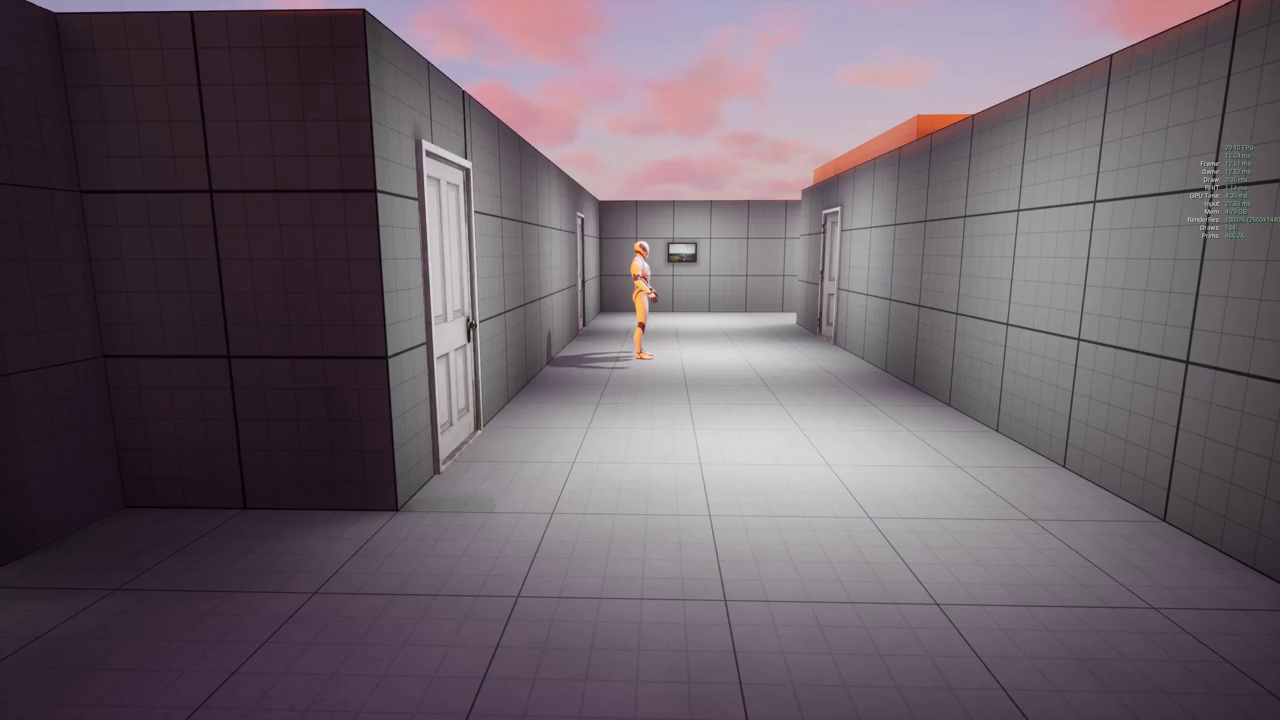
pyautogui.press('`')
pyautogui.write('renderdoc.')
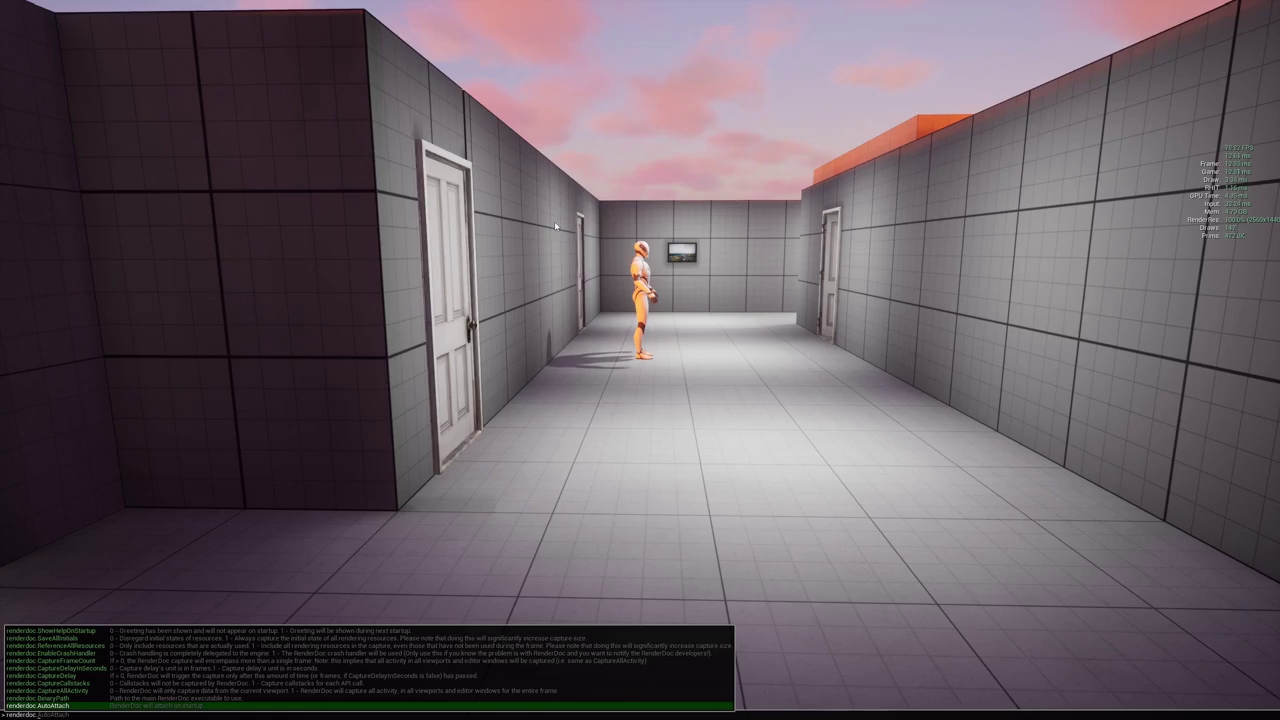
pyautogui.write('capture')
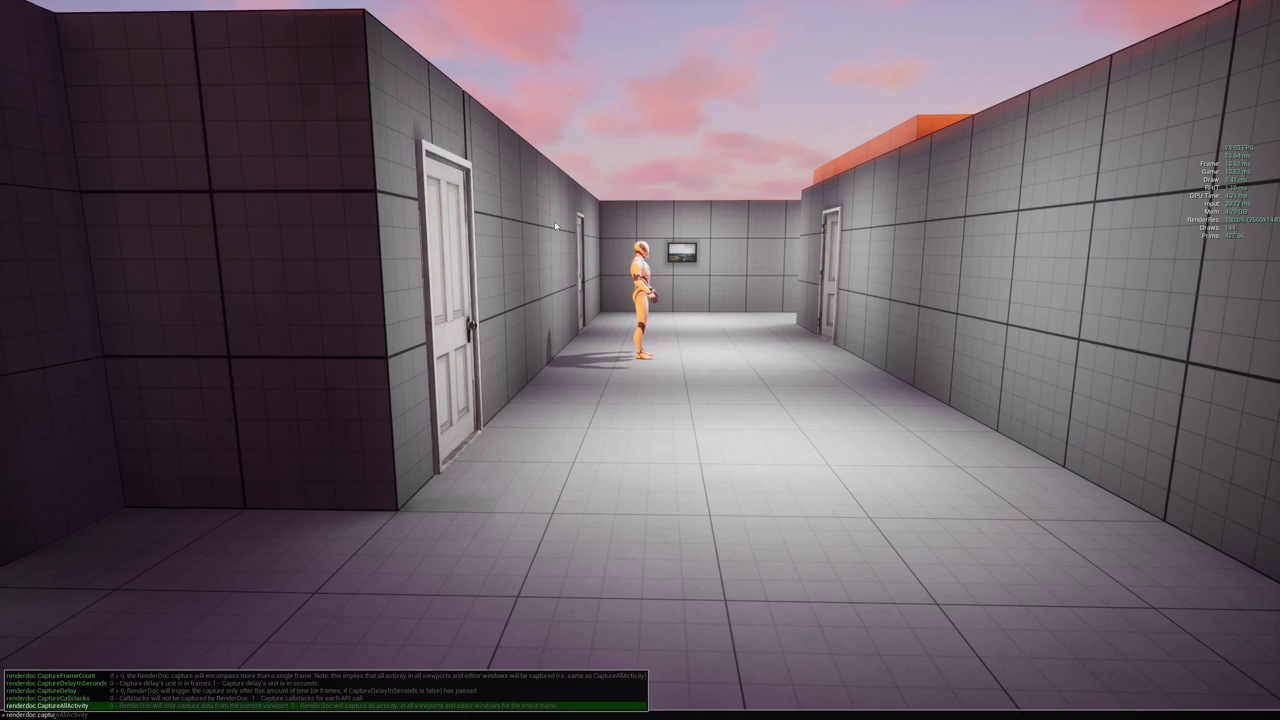
pyautogui.press('BackSpace')
pyautogui.press('BackSpace')
pyautogui.press('BackSpace')
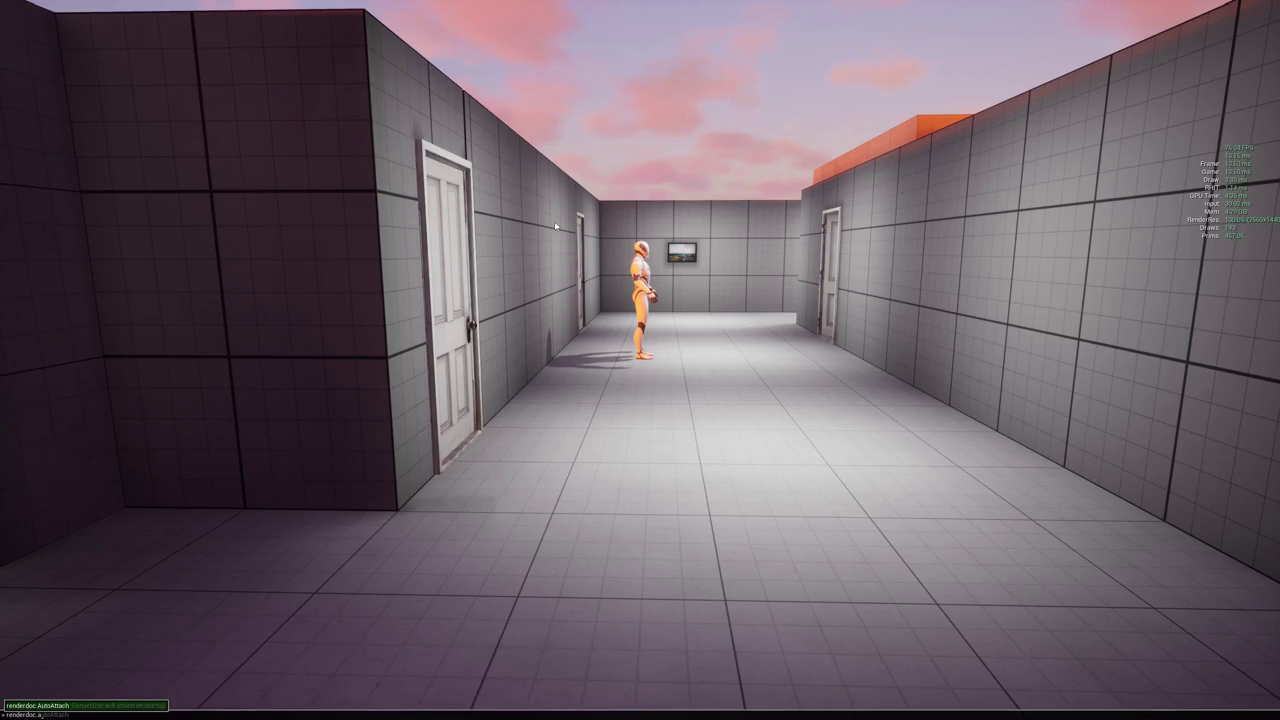
pyautogui.write('cg')
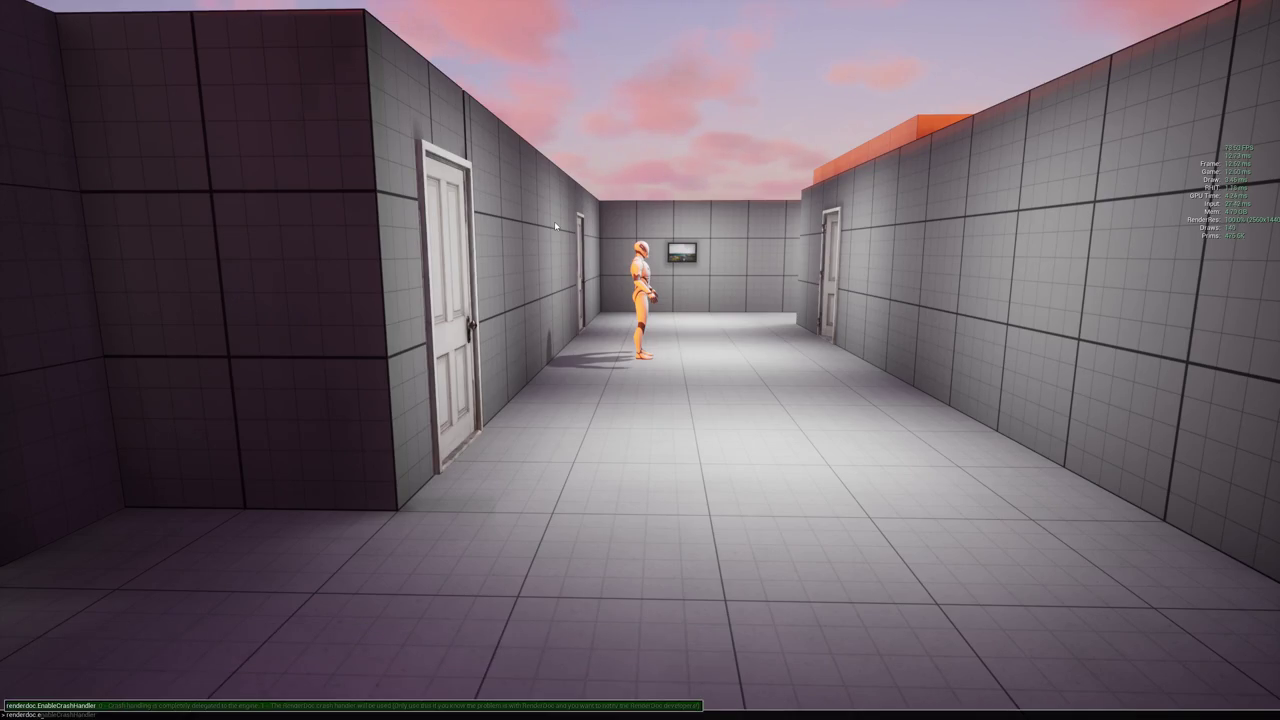
pyautogui.press('BackSpace')
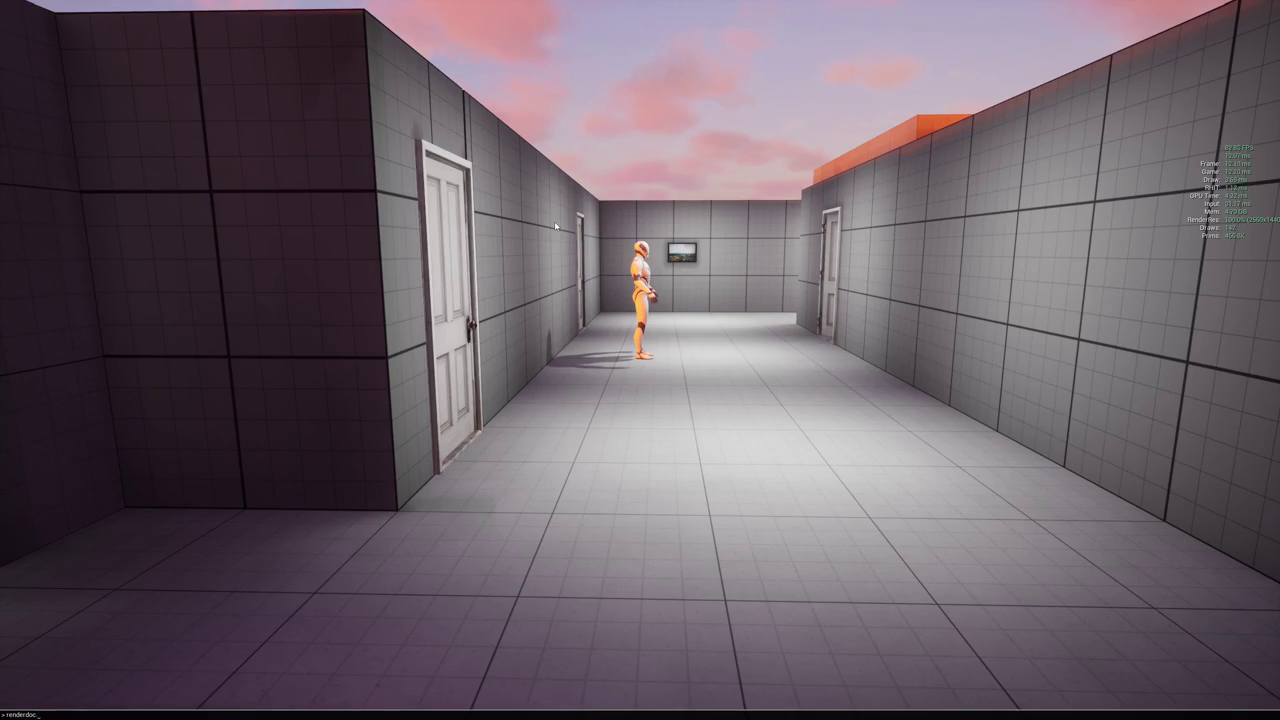
pyautogui.write('cap')
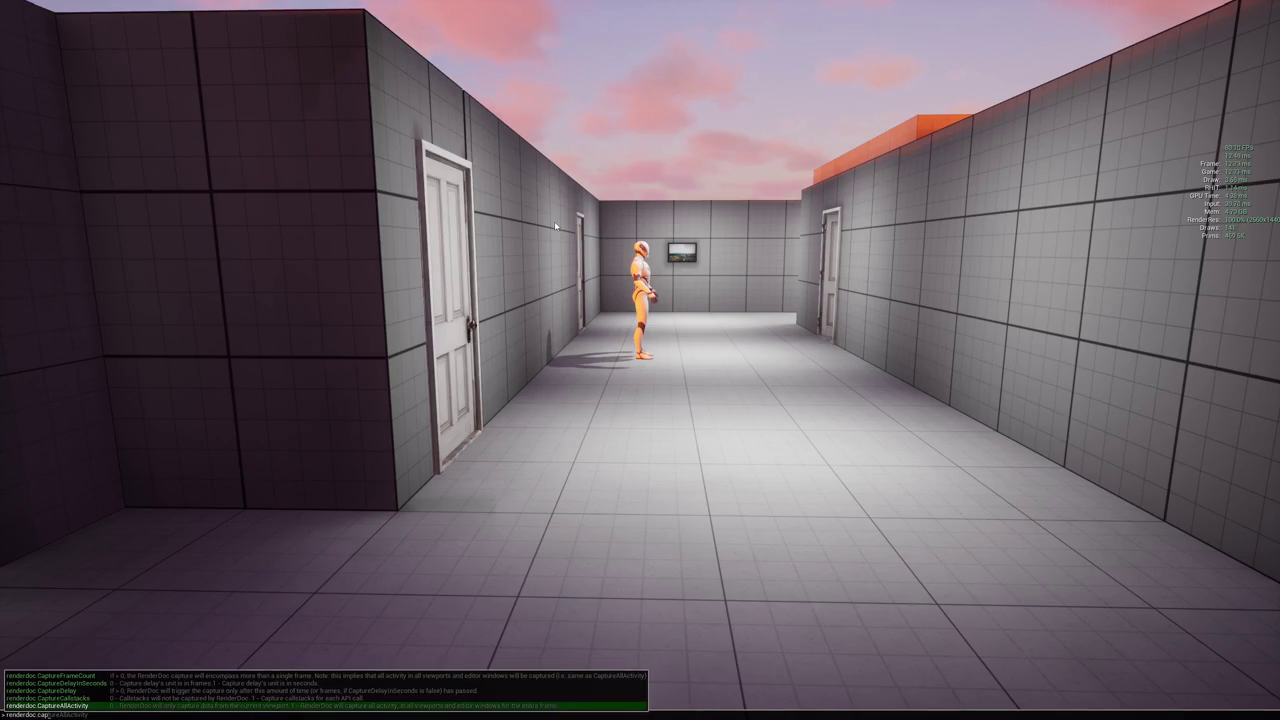
pyautogui.press('Up')
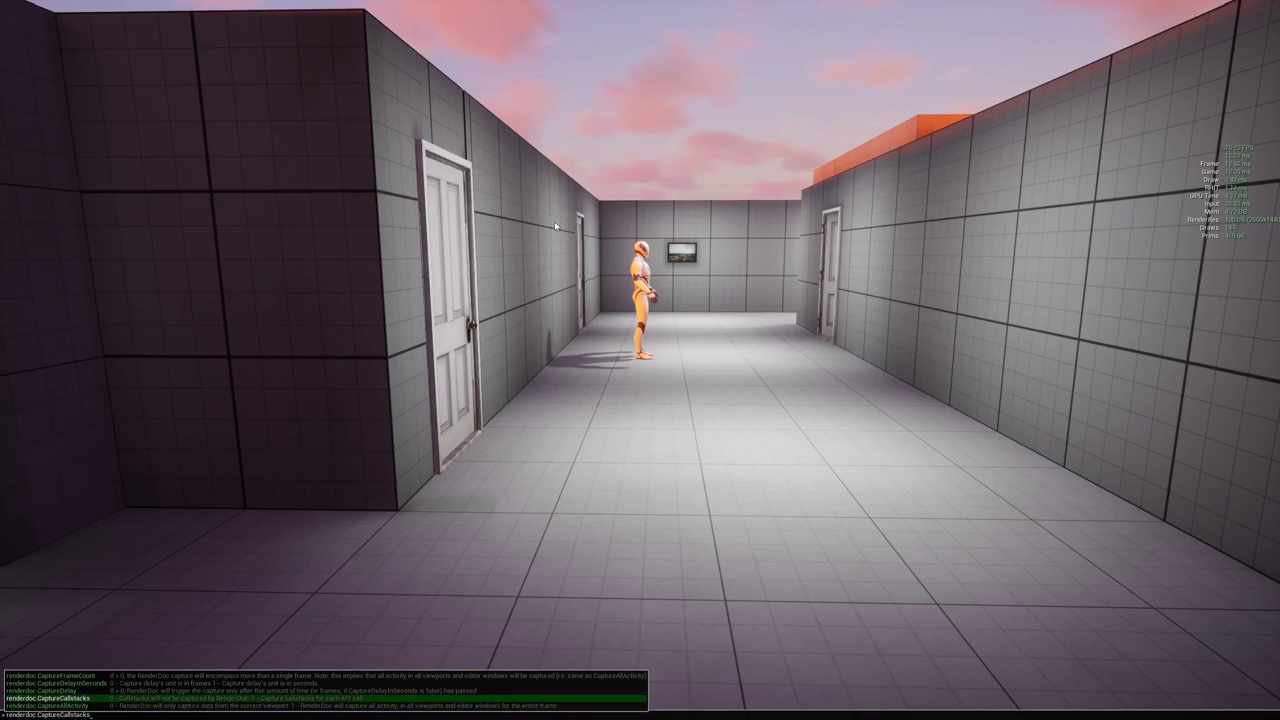
pyautogui.press('Up')
pyautogui.press('Up')
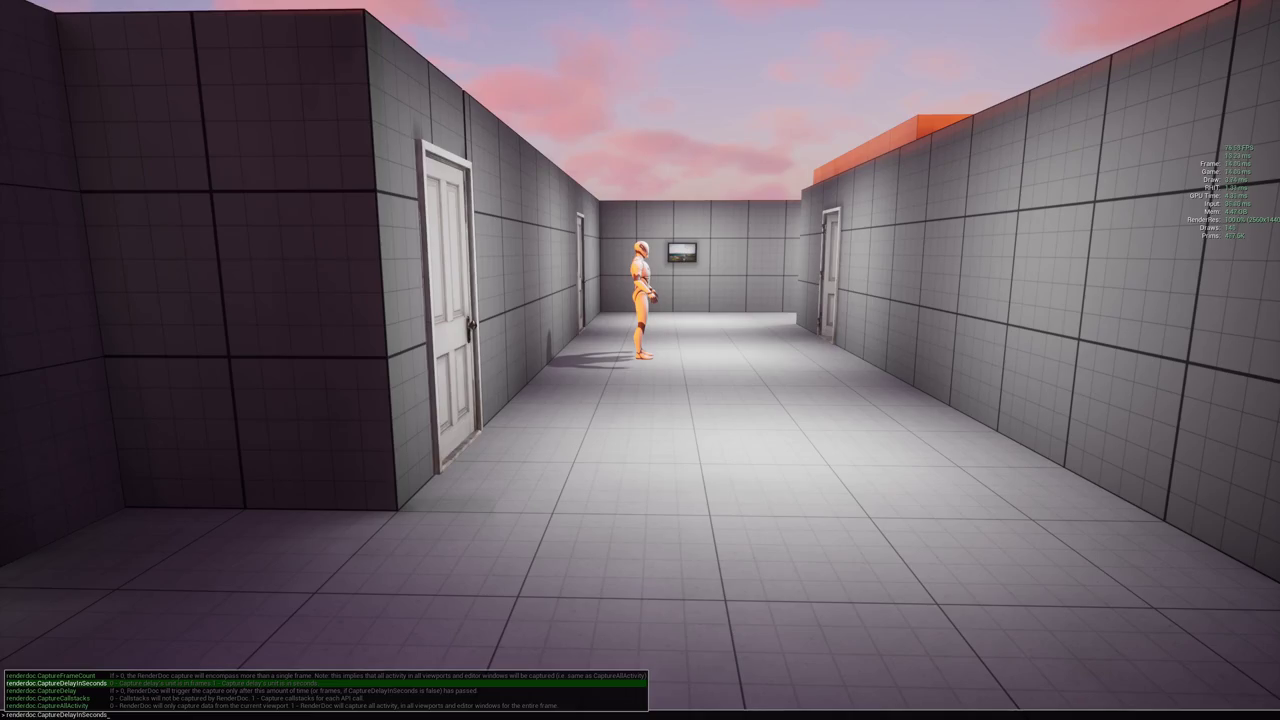
pyautogui.hotkey('alt', 'Tab')
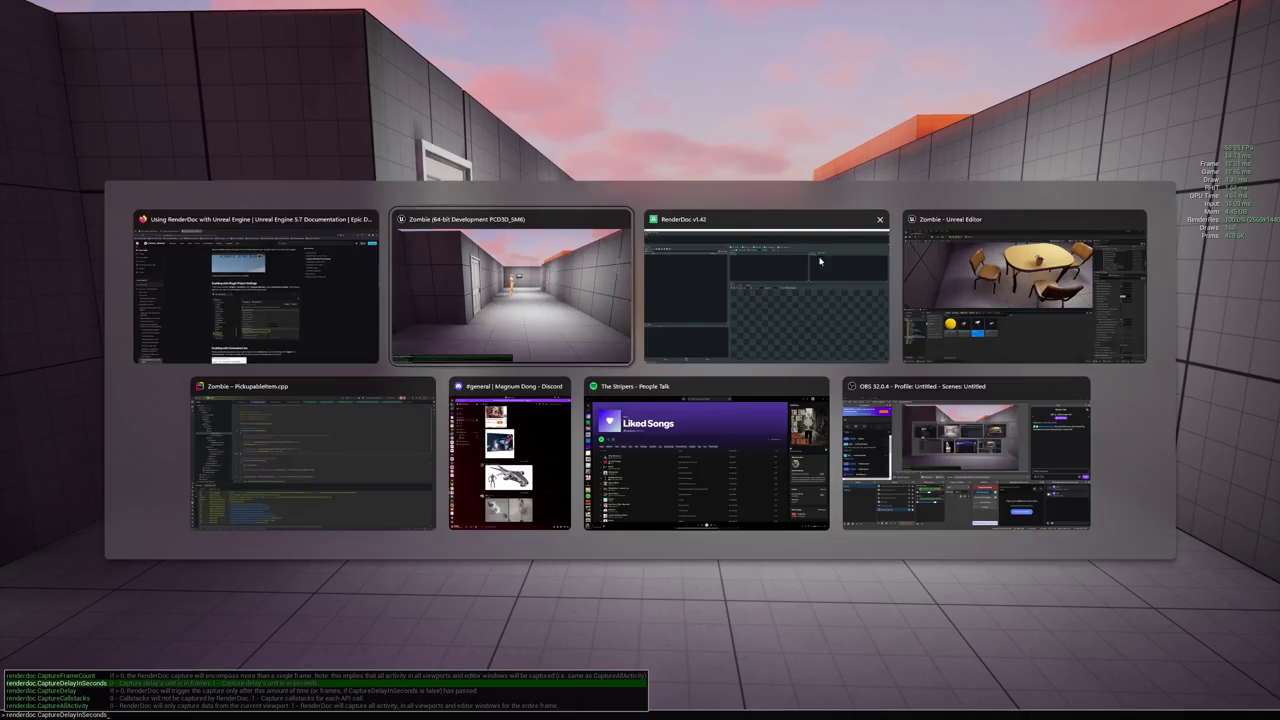
# Open the RenderDoc page of the editor's Project Settings and enable Auto attach on startup
pyautogui.click(942, 292)
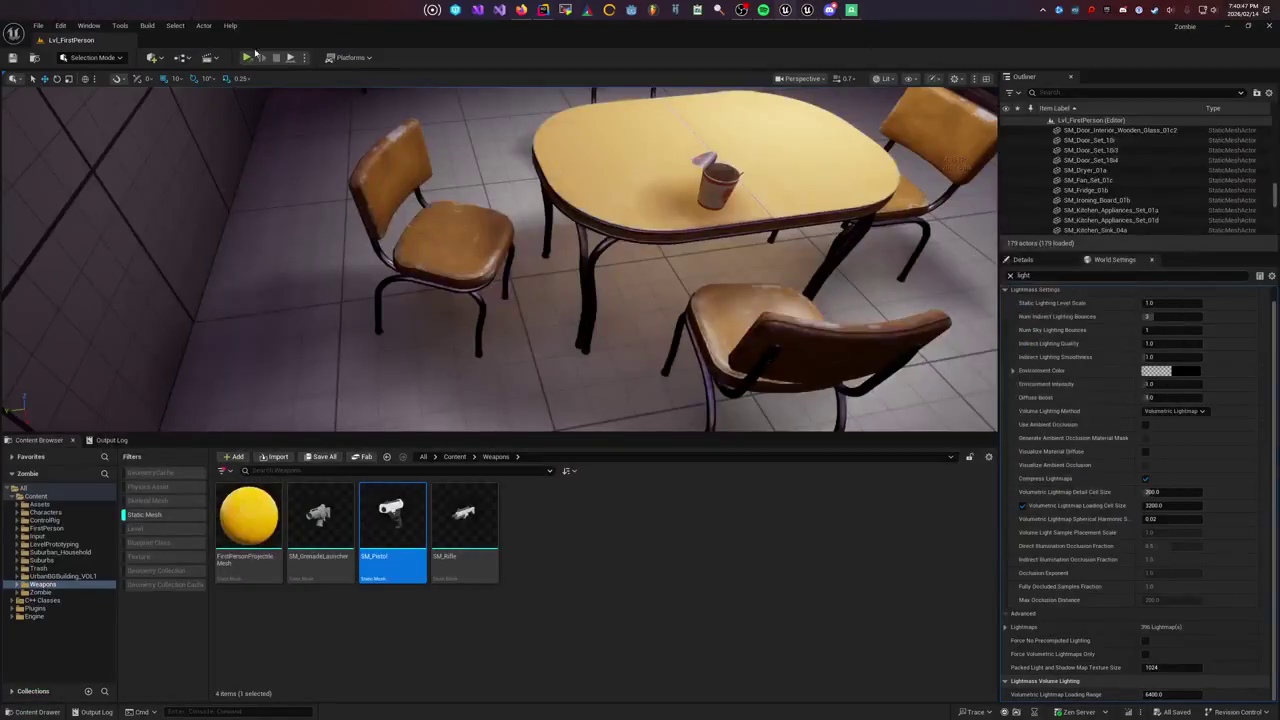
pyautogui.click(62, 27)
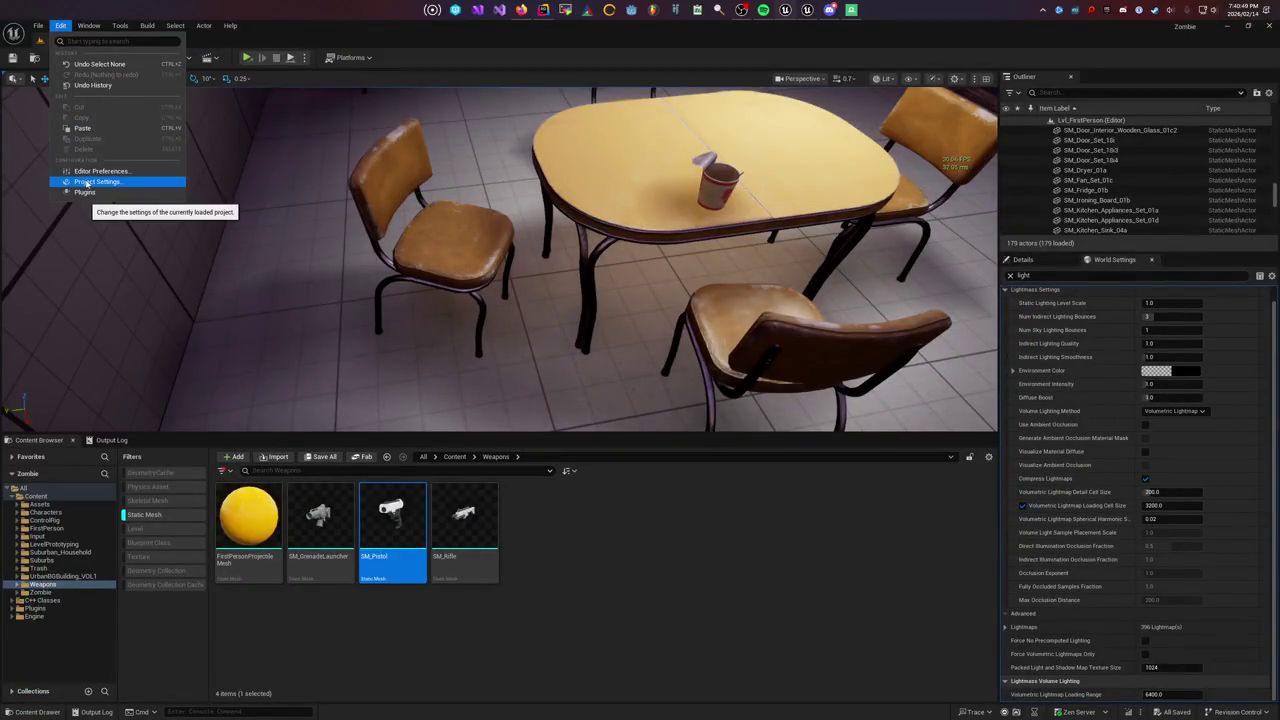
pyautogui.click(88, 183)
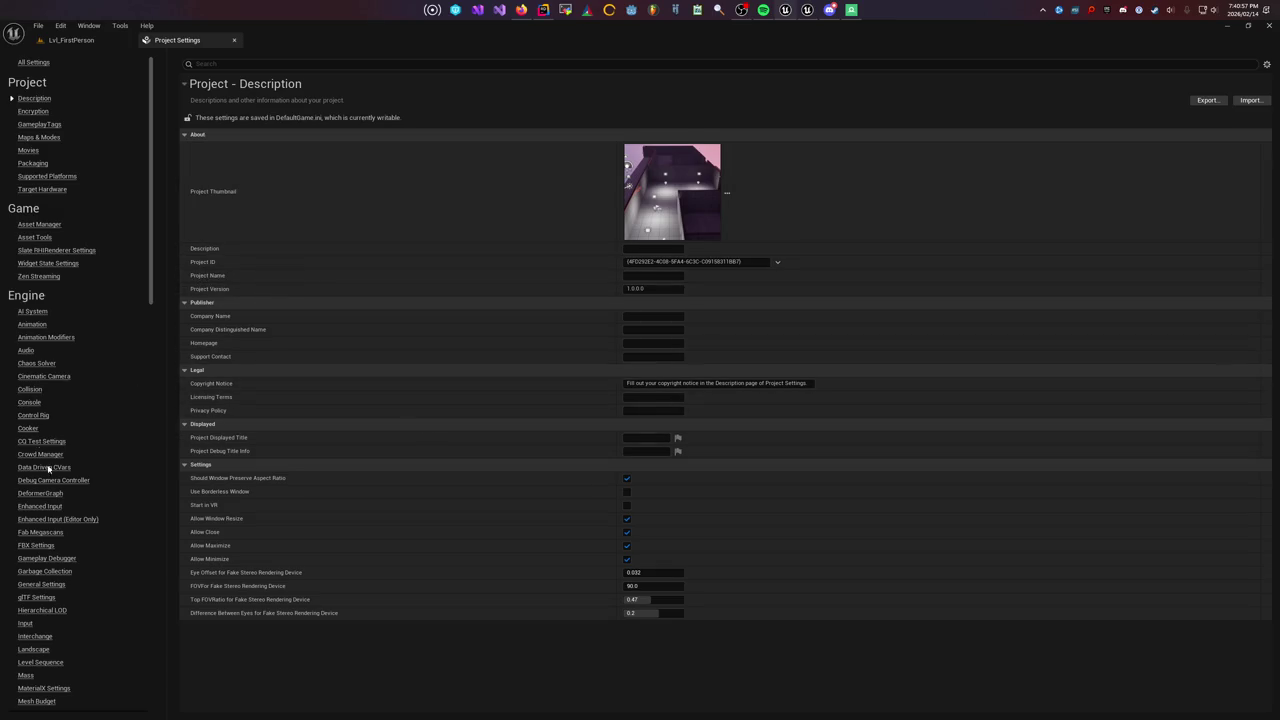
pyautogui.scroll(-15, 106, 310)
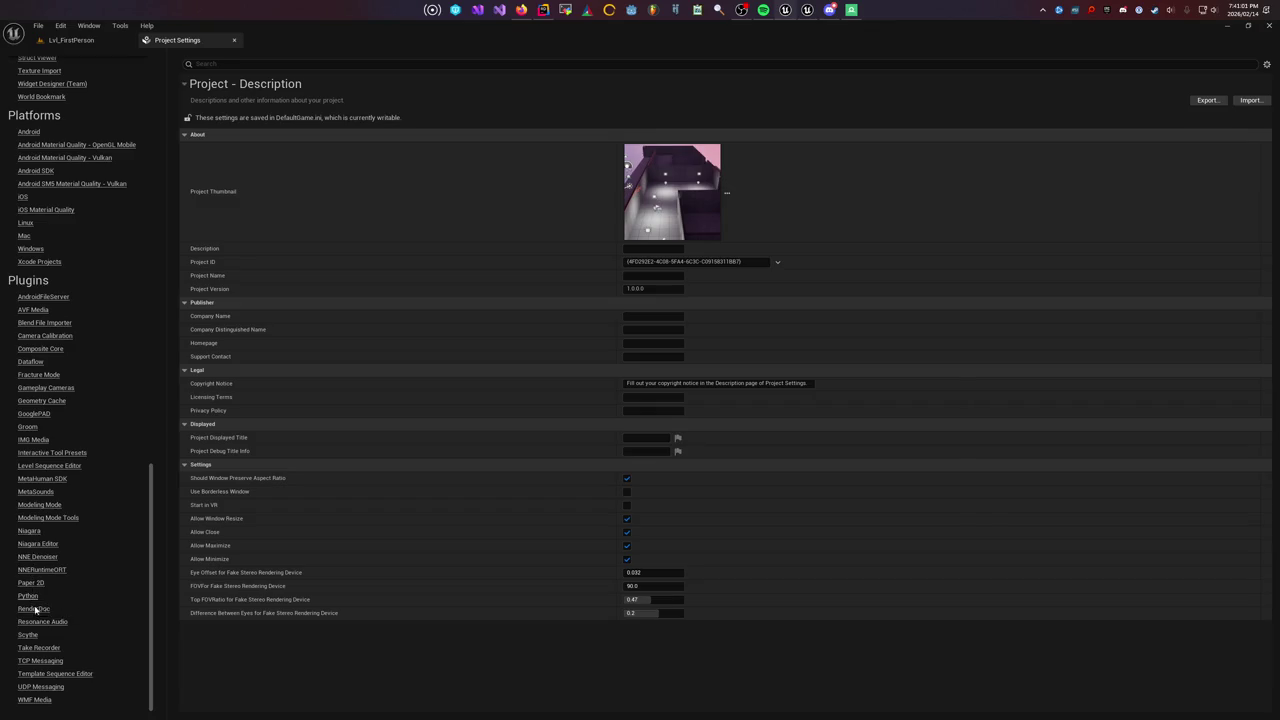
pyautogui.click(34, 609)
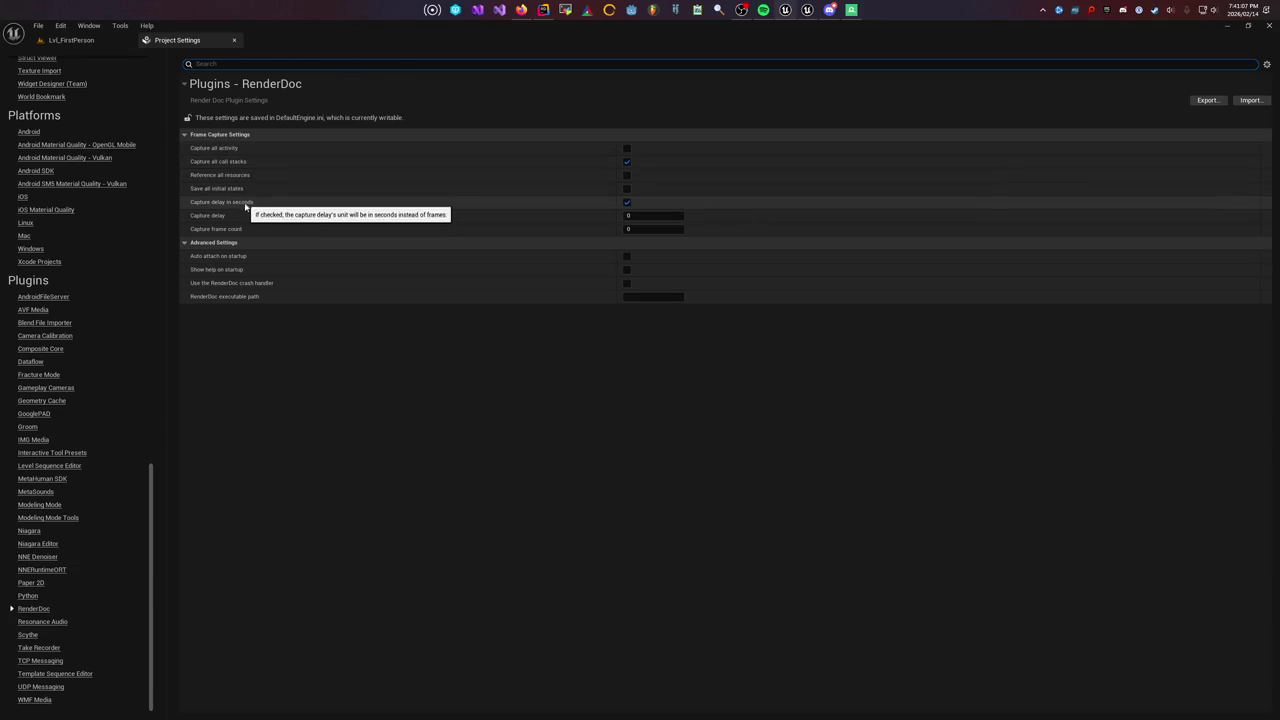
pyautogui.click(626, 256)
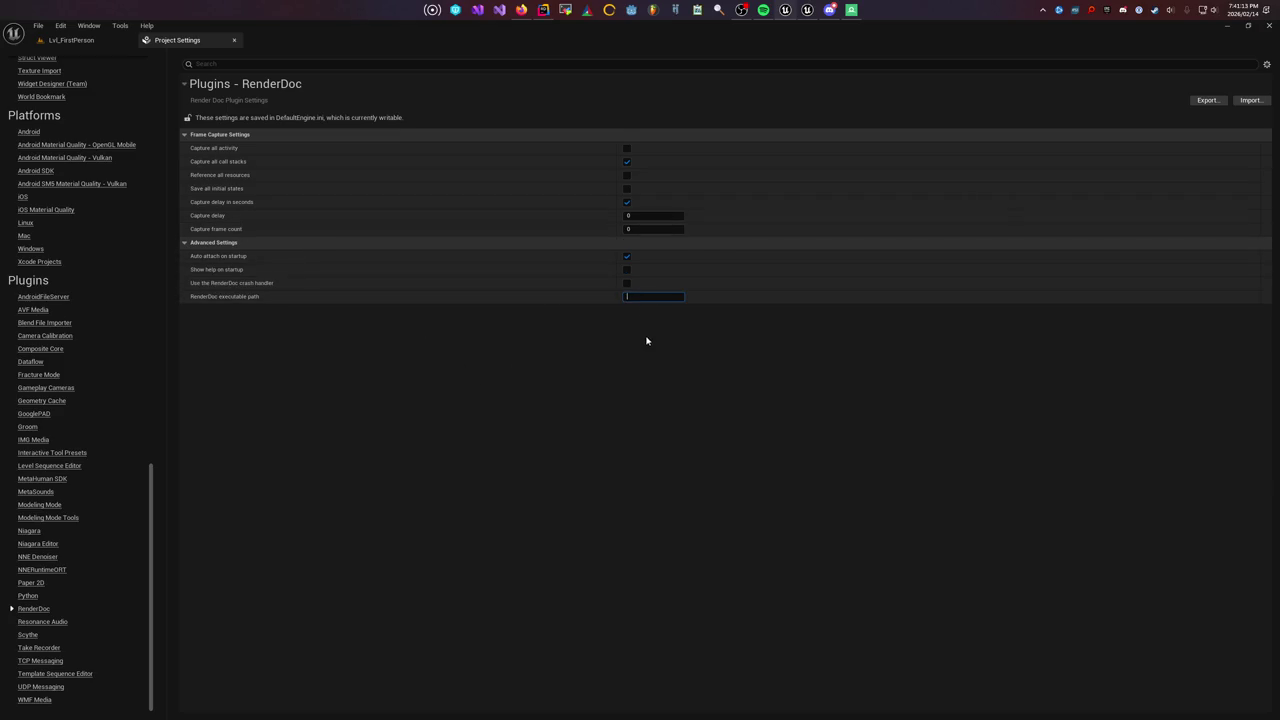
# Copy the RenderDoc folder path from the RenderDoc shortcut's Start in field
pyautogui.press('super')
pyautogui.write('Rend')
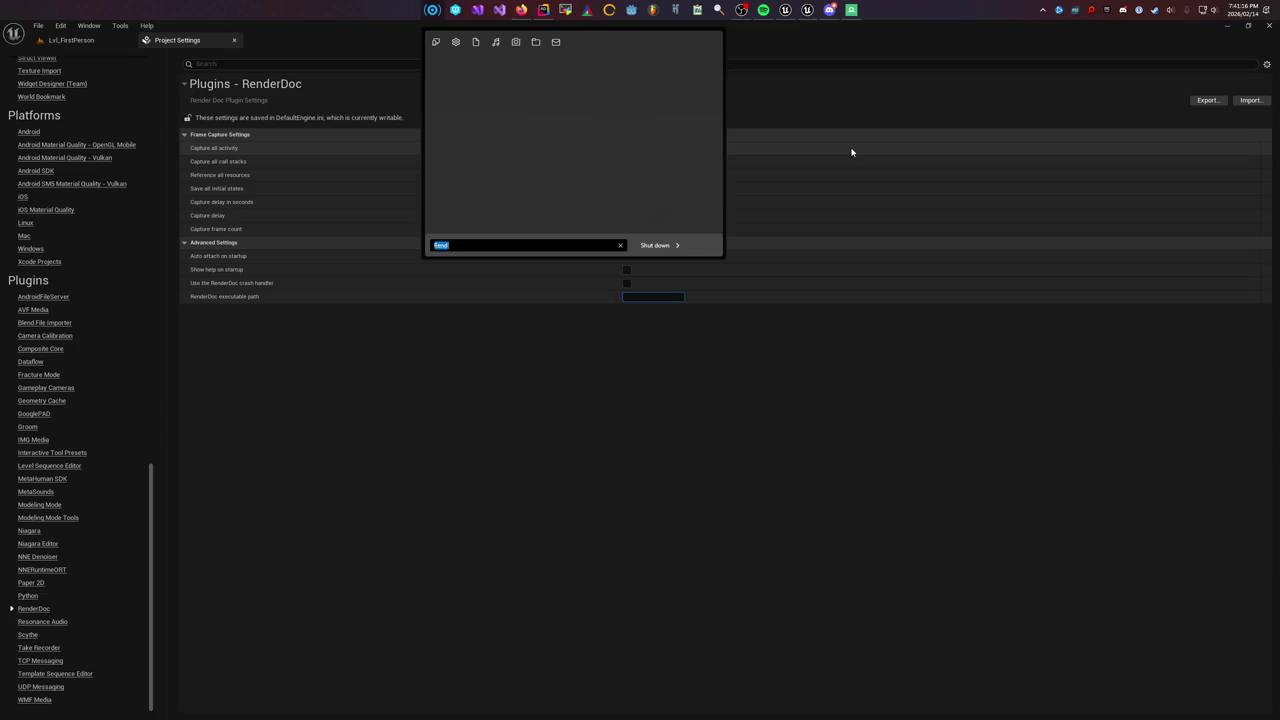
pyautogui.press('BackSpace')
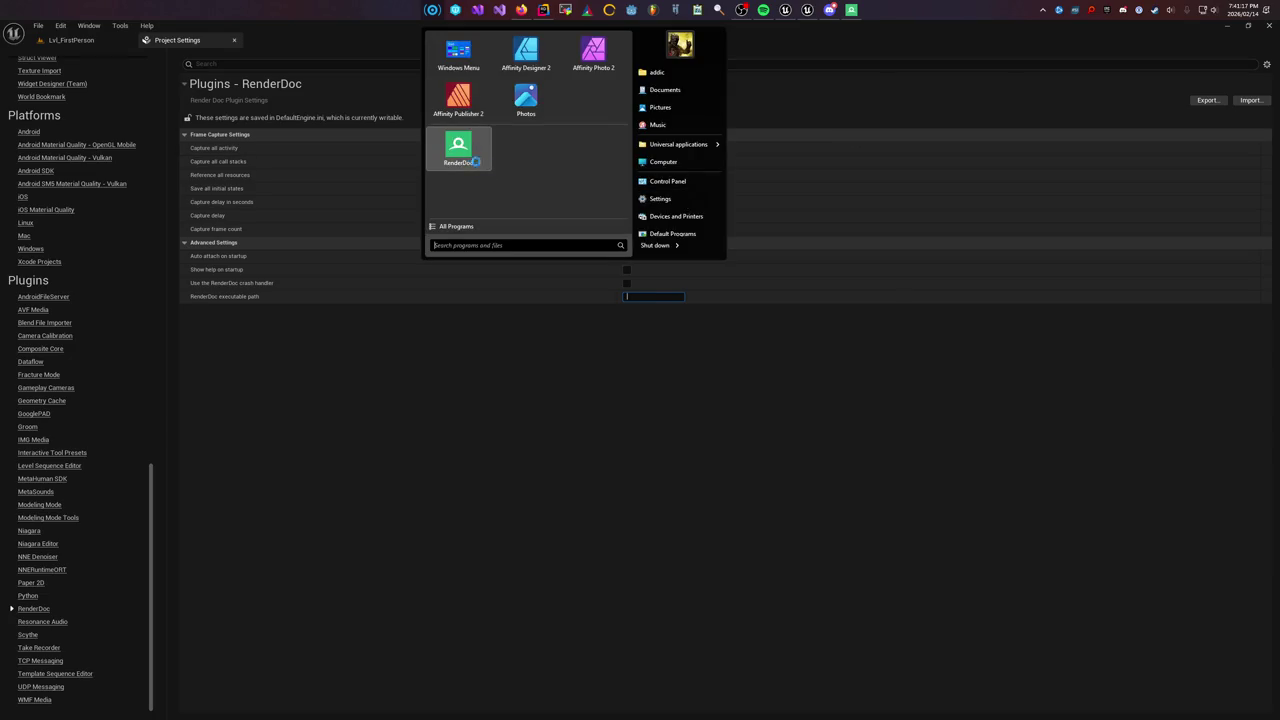
pyautogui.rightClick(471, 160)
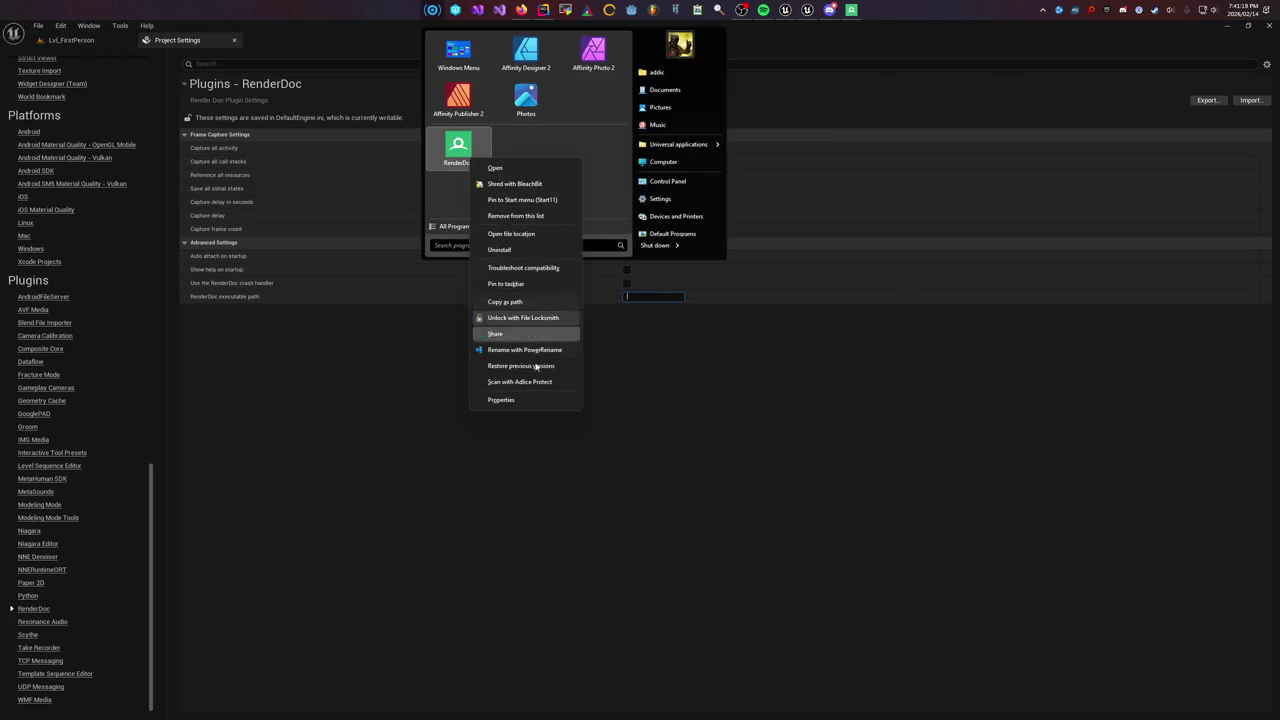
pyautogui.click(524, 398)
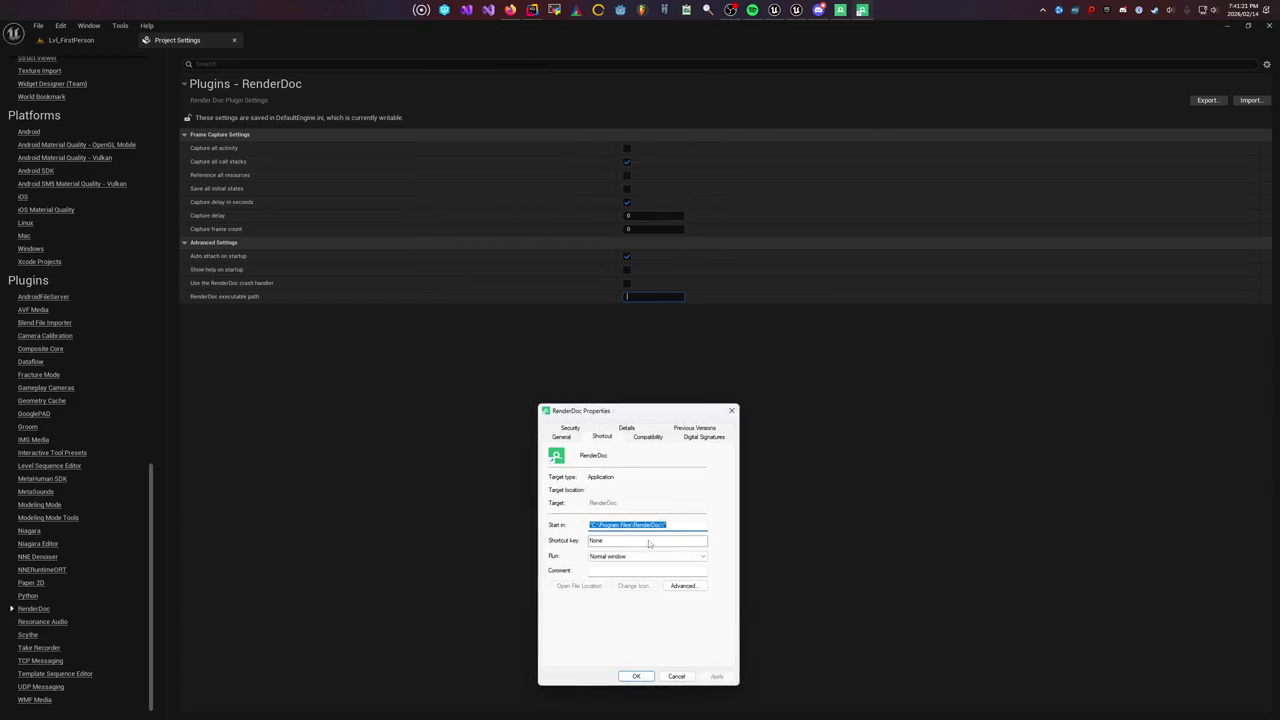
pyautogui.click(673, 524)
pyautogui.hotkey('ctrl', 'a')
pyautogui.hotkey('ctrl', 'c')
pyautogui.click(731, 410)
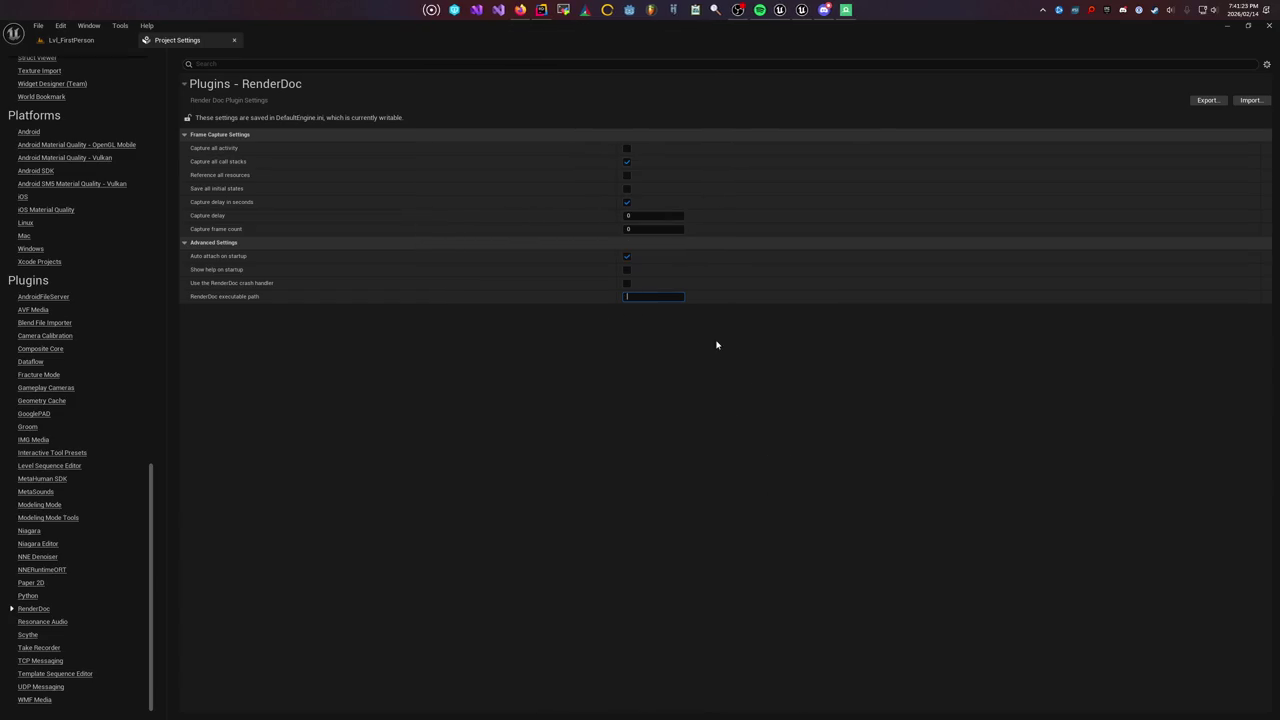
# Find qrenderdoc.exe in C:\Program Files\RenderDoc\ and copy its full path
pyautogui.press('super')
pyautogui.hotkey('ctrl', 'v')
pyautogui.hotkey('ctrl', 'a')
pyautogui.write('C:\\Program Files\\RenderDoc\\')
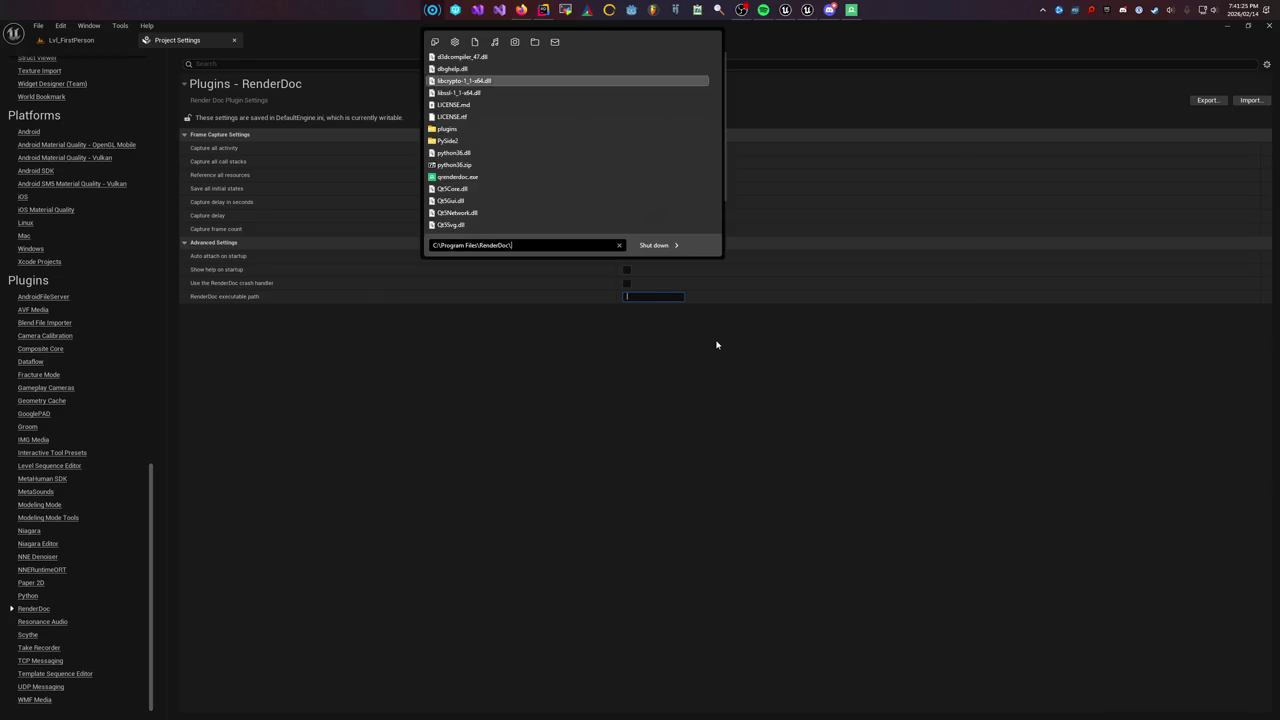
pyautogui.press('Down')
pyautogui.press('Down')
pyautogui.press('Down')
pyautogui.press('Up')
pyautogui.press('Up')
pyautogui.press('Up')
pyautogui.press('Down')
pyautogui.press('Down')
pyautogui.press('Down')
pyautogui.press('Up')
pyautogui.press('Up')
pyautogui.press('Up')
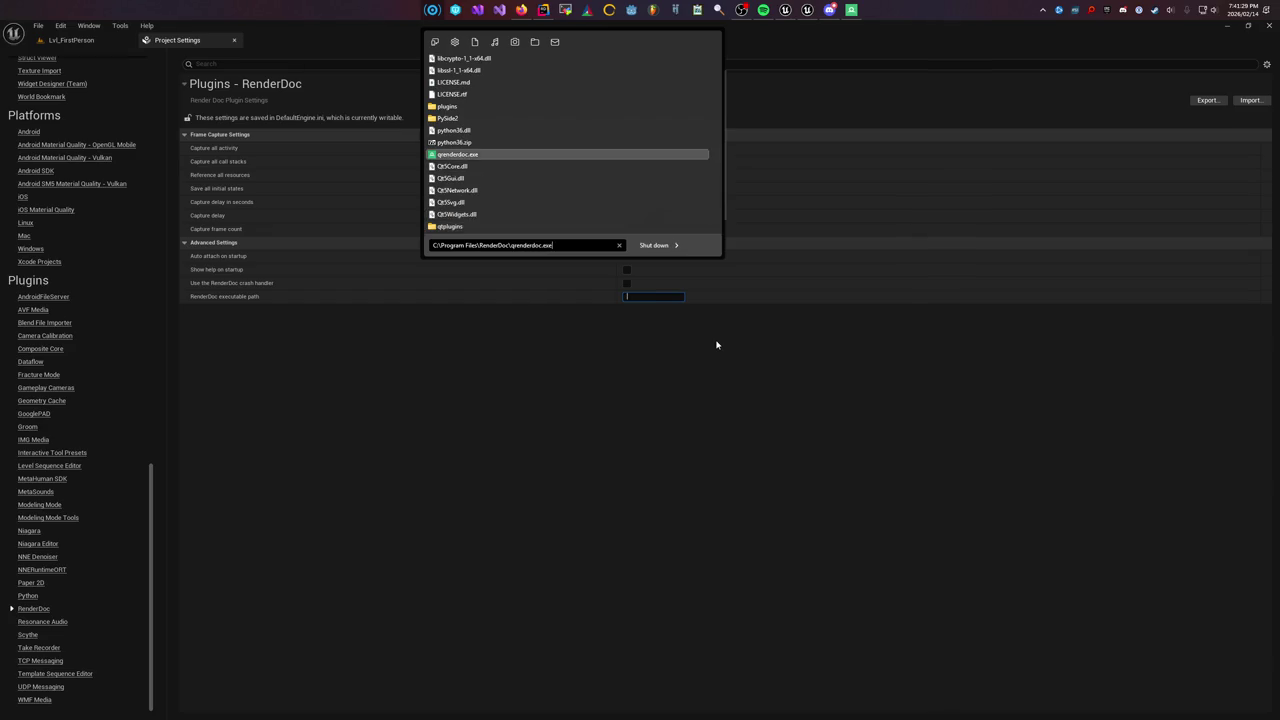
pyautogui.press('Tab')
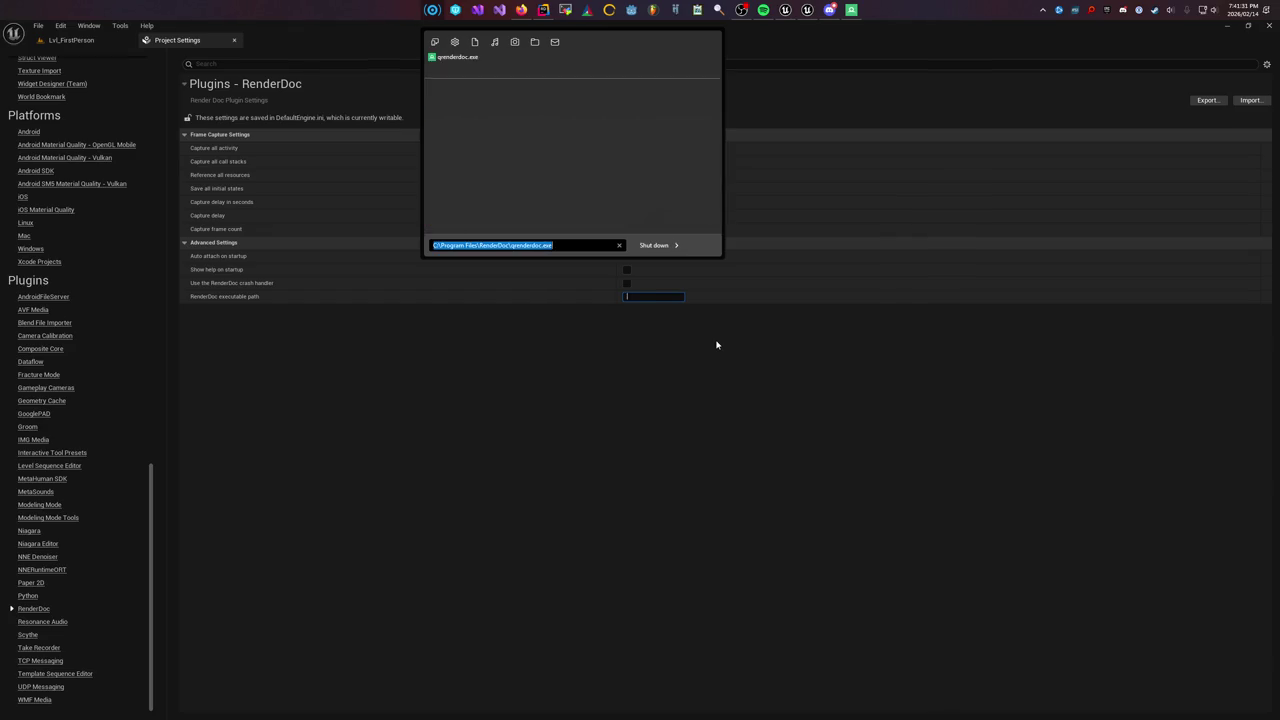
pyautogui.hotkey('ctrl', 'c')
# Set RenderDoc executable path to C:\Program Files\RenderDoc\qrenderdoc.exe and restart the editor
pyautogui.press('Escape')
pyautogui.hotkey('ctrl', 'v')
pyautogui.press('Return')
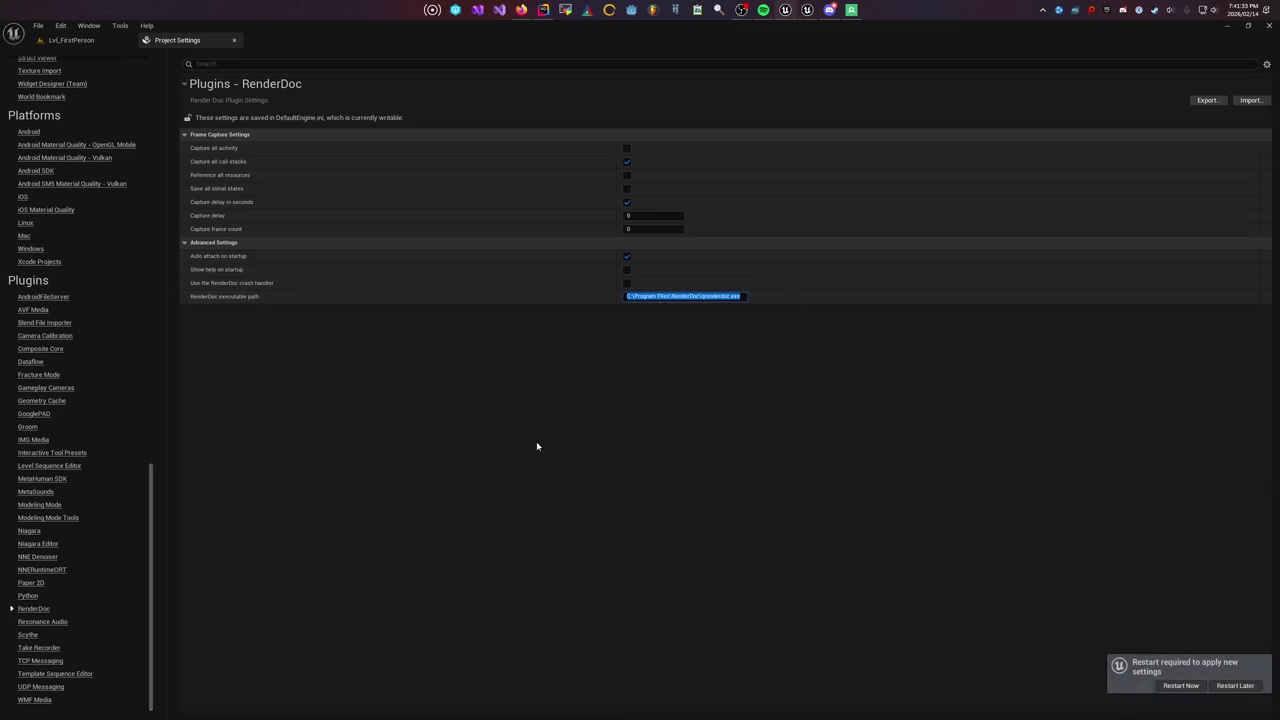
pyautogui.click(1189, 688)
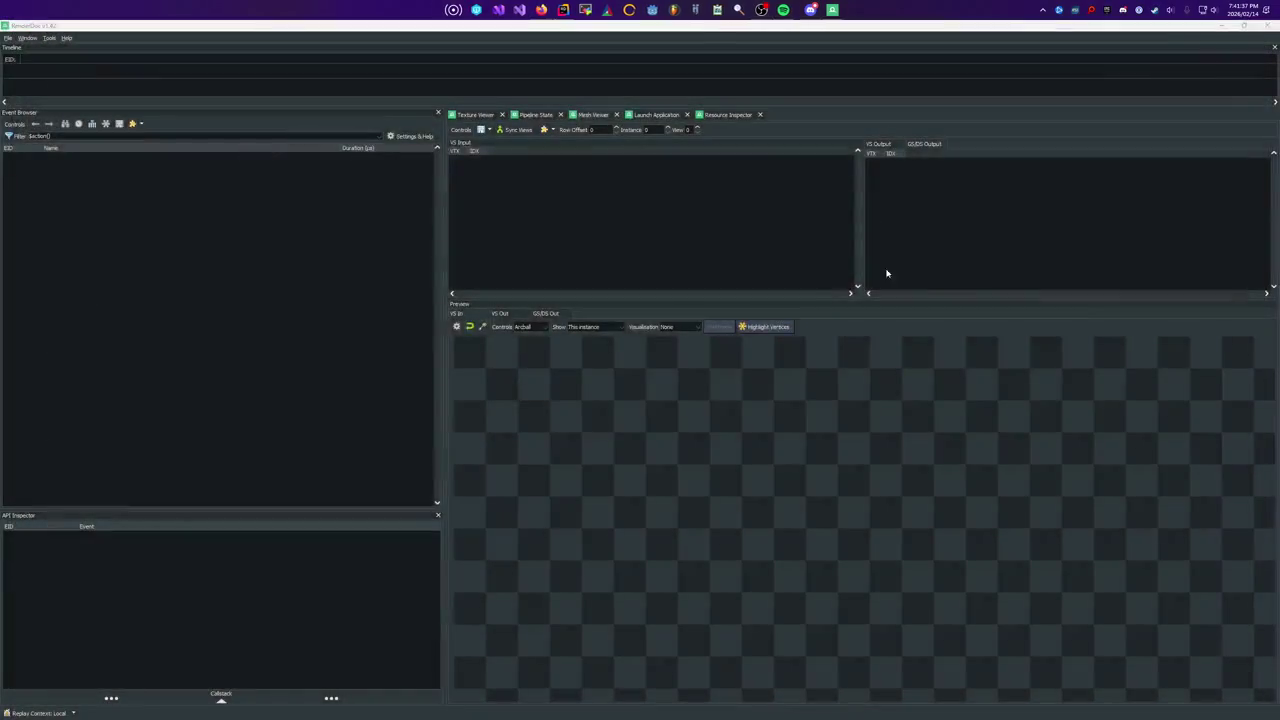
# Switch to Rider and build the selected projects
pyautogui.hotkey('alt', 'Tab')
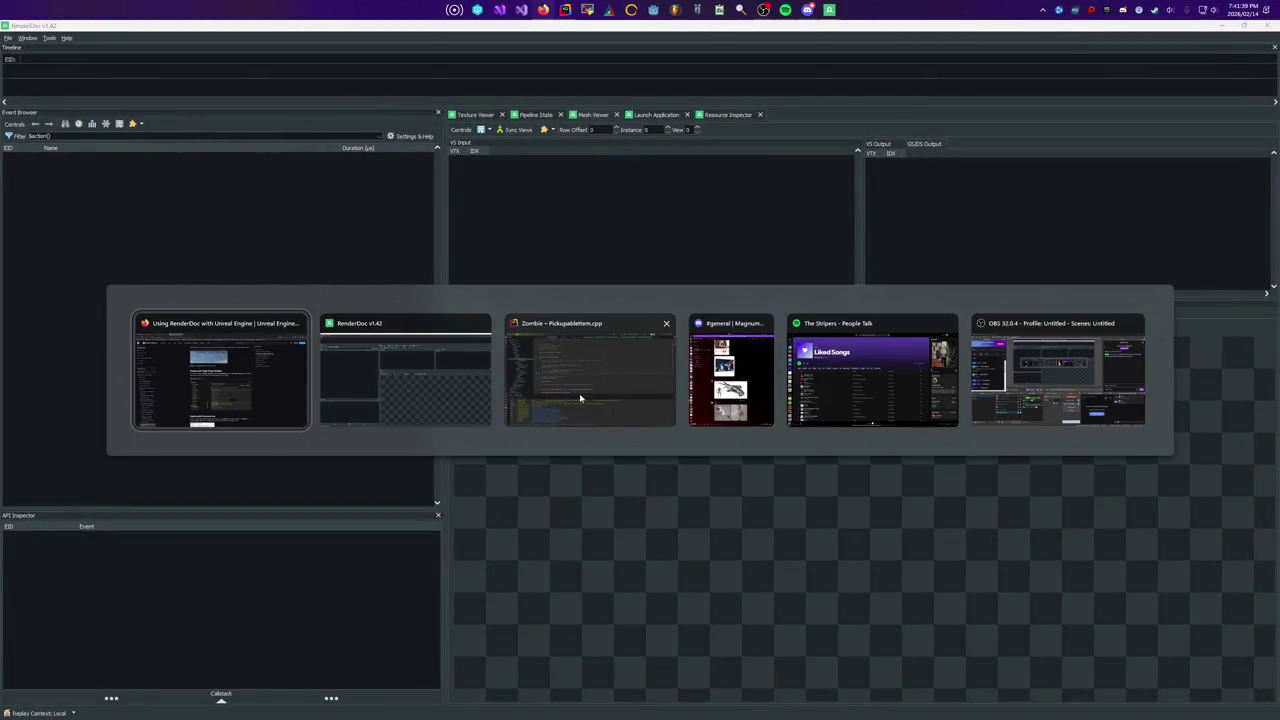
pyautogui.click(650, 402)
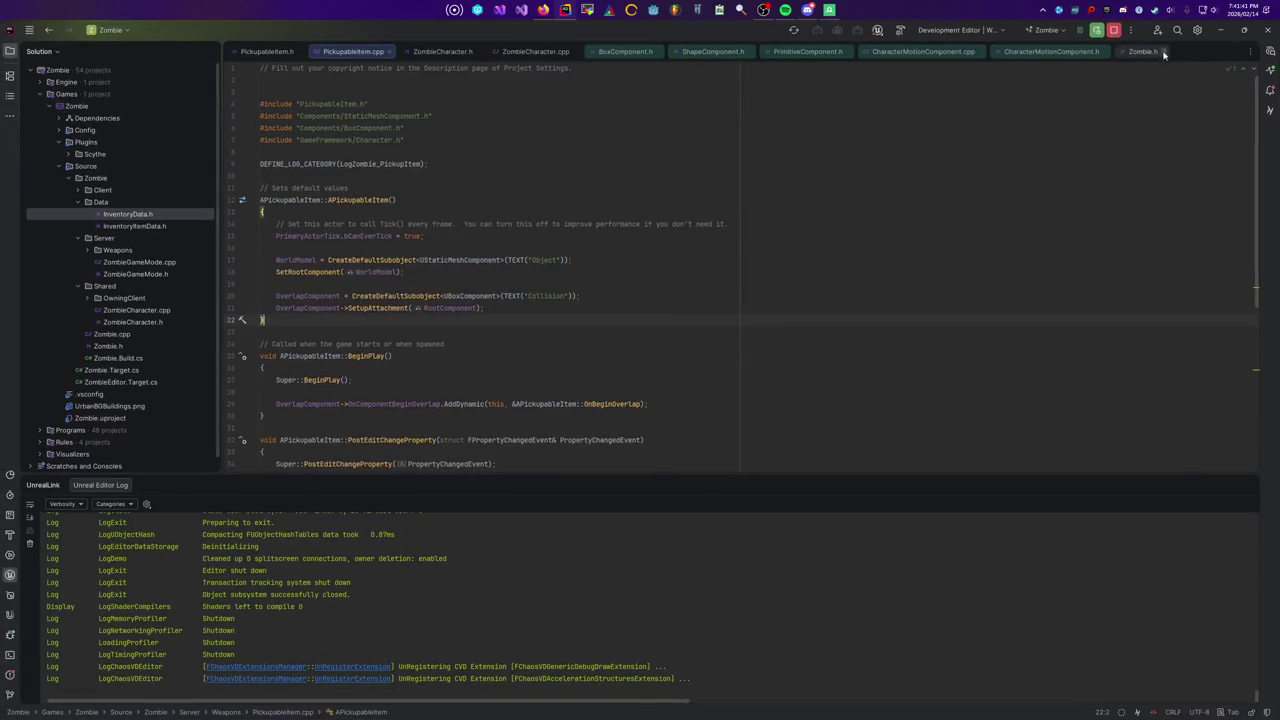
pyautogui.click(1100, 31)
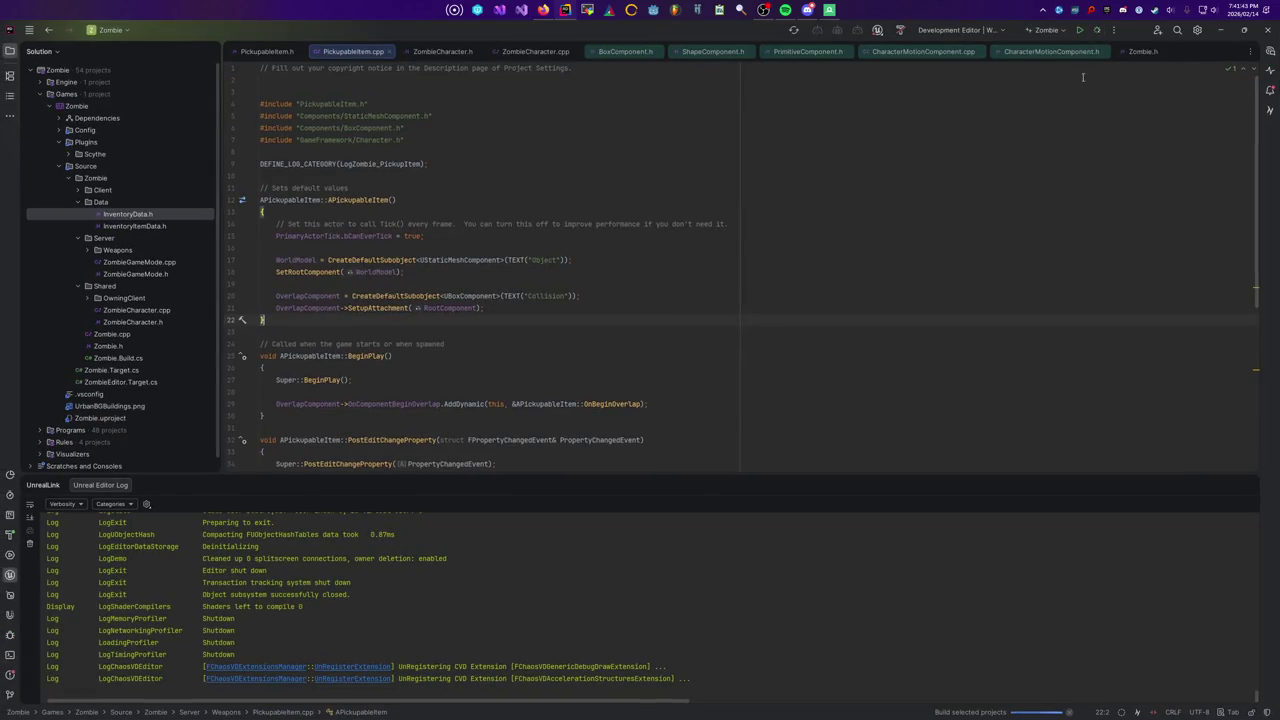
pyautogui.click(1067, 118)
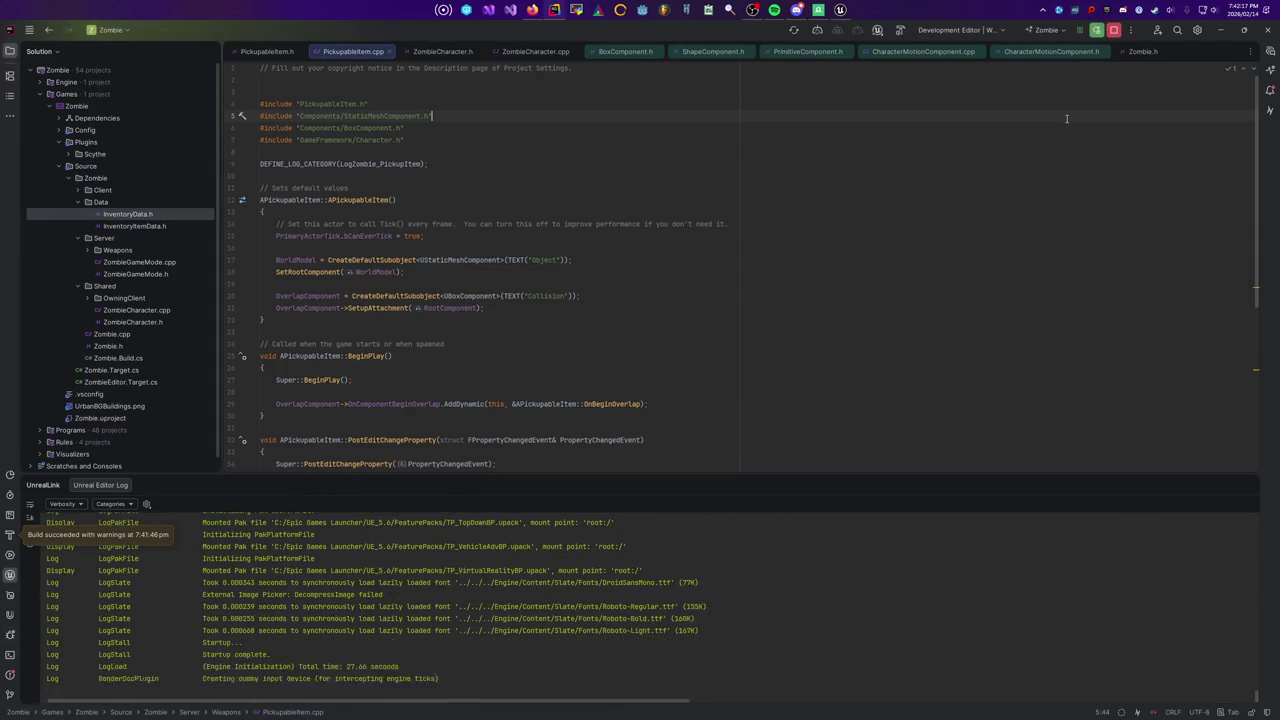
# Minimize the Unreal Editor so the standalone game window sits over PickupableItem.cpp
pyautogui.hotkey('alt', 'Tab')
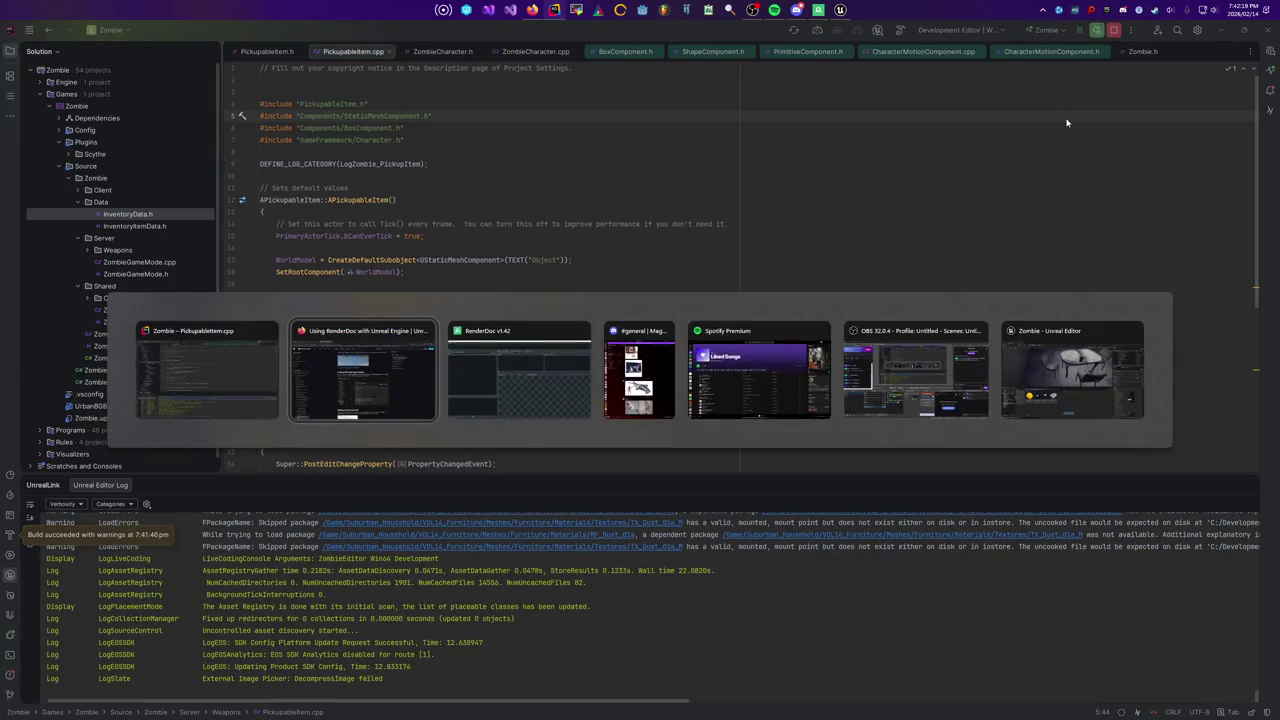
pyautogui.press('Tab')
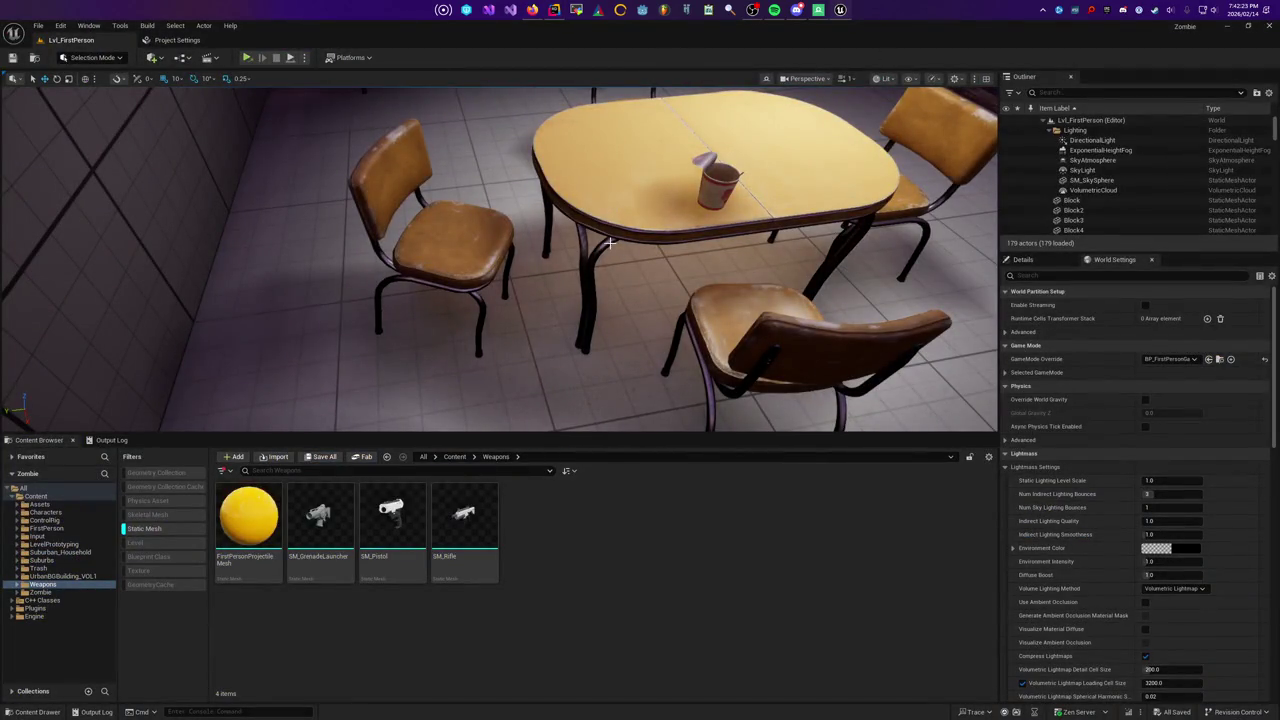
pyautogui.click(1226, 29)
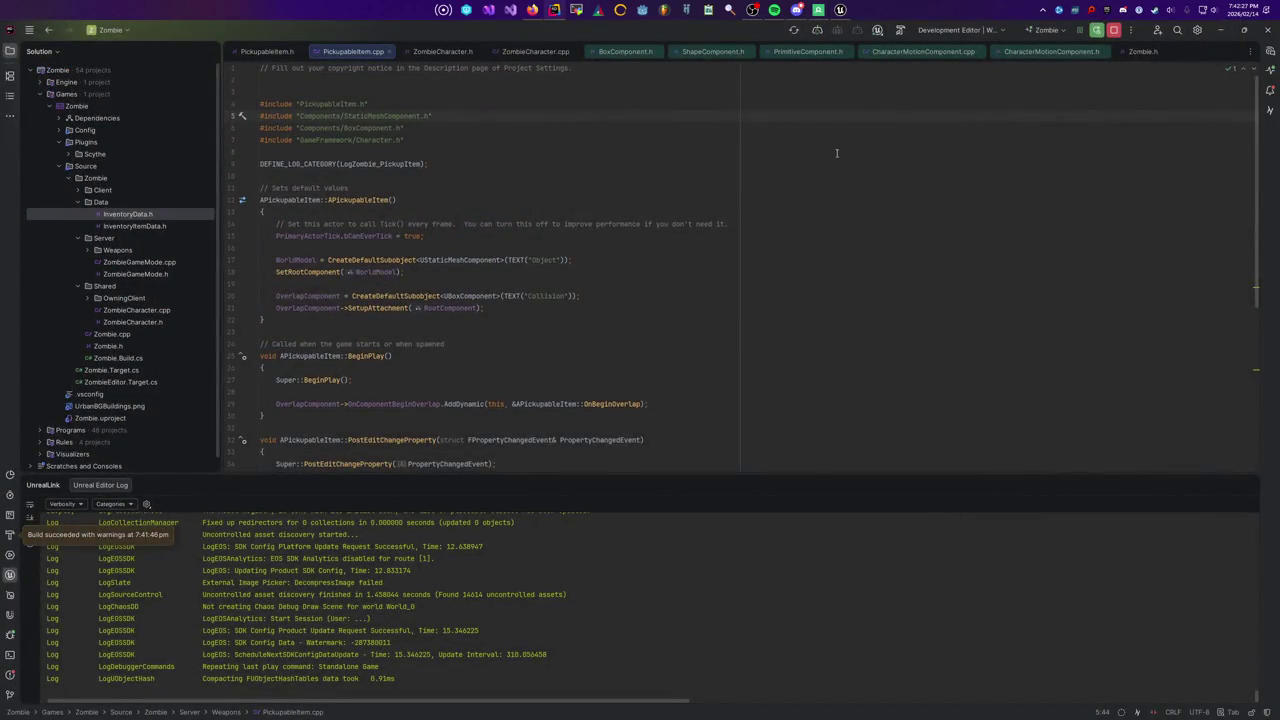
pyautogui.click(795, 264)
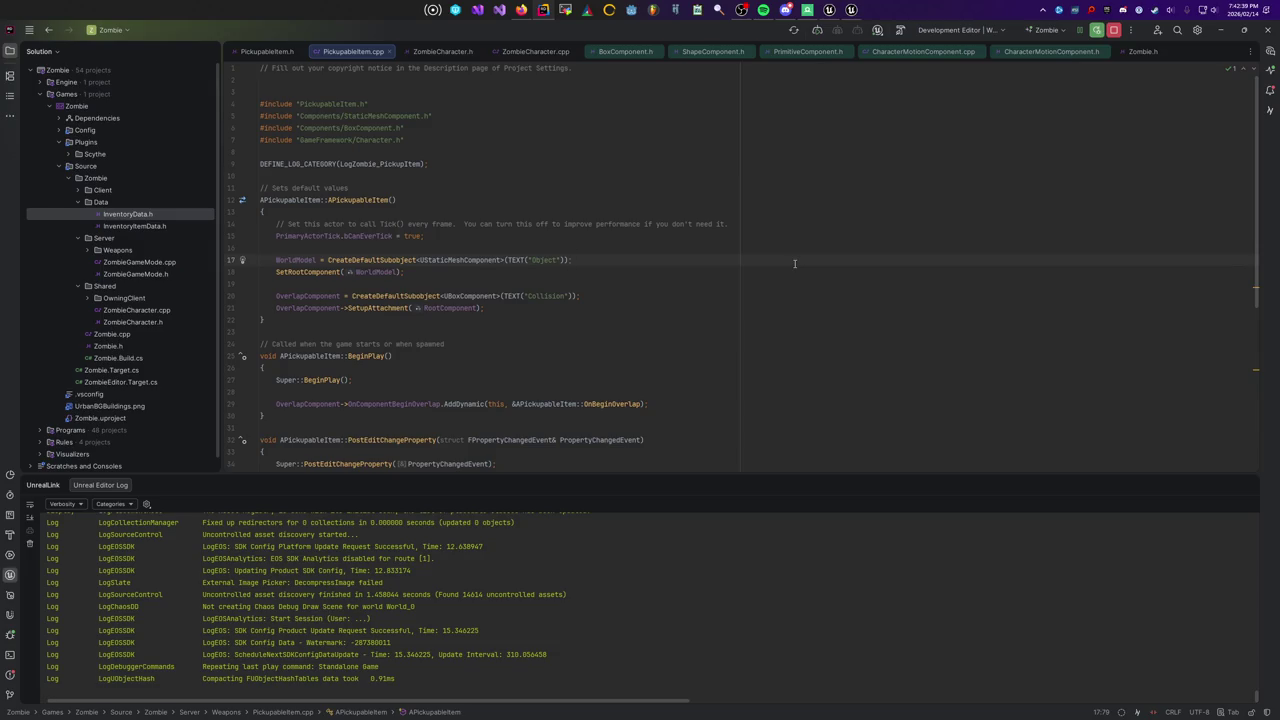
pyautogui.click(852, 9)
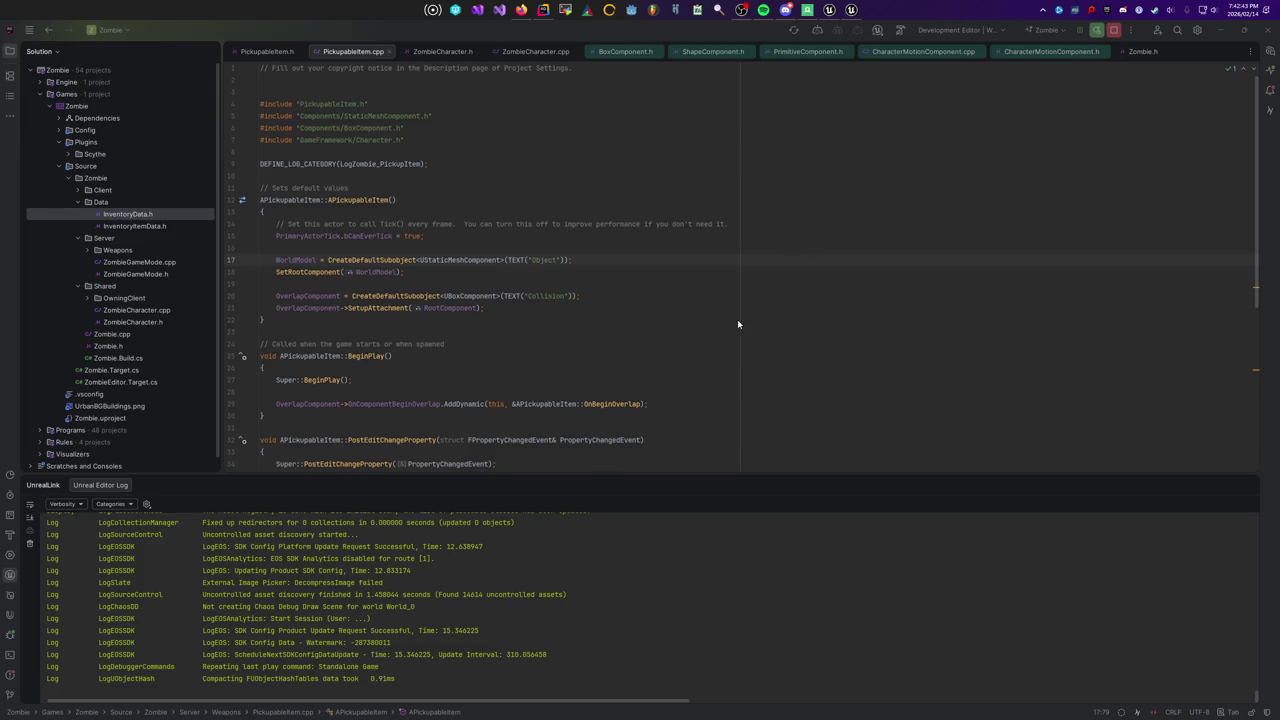
pyautogui.hotkey('alt', 'Tab')
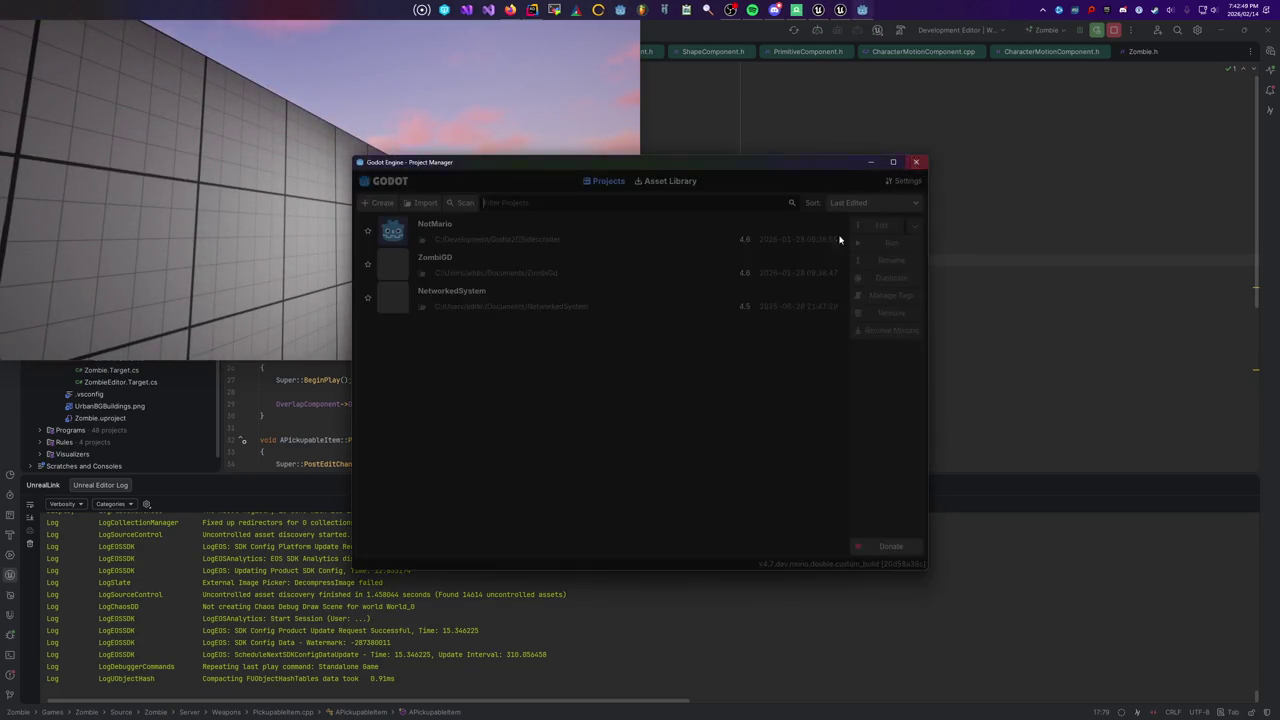
# In the game console, run r.SetRes 2560x1440wf, stat unit and stat fps
pyautogui.click(919, 163)
pyautogui.press('`')
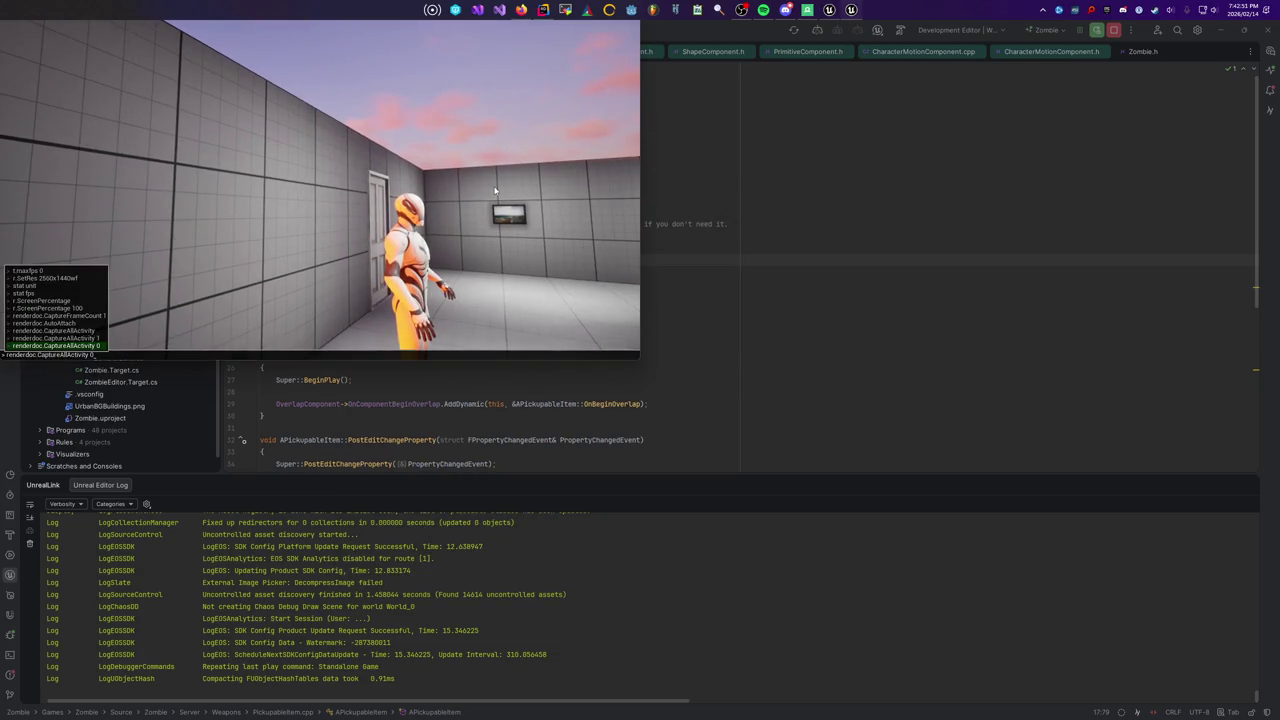
pyautogui.press('Up')
pyautogui.press('Up')
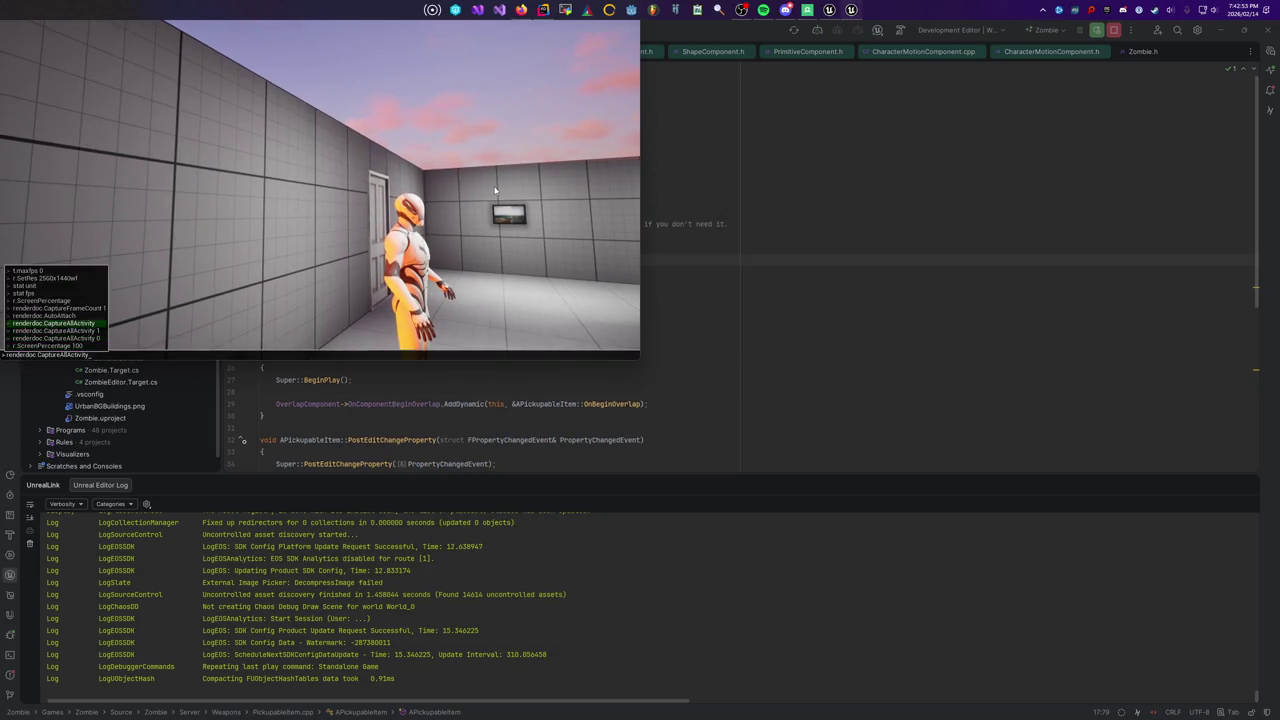
pyautogui.press('Up')
pyautogui.press('Up')
pyautogui.press('Up')
pyautogui.press('Return')
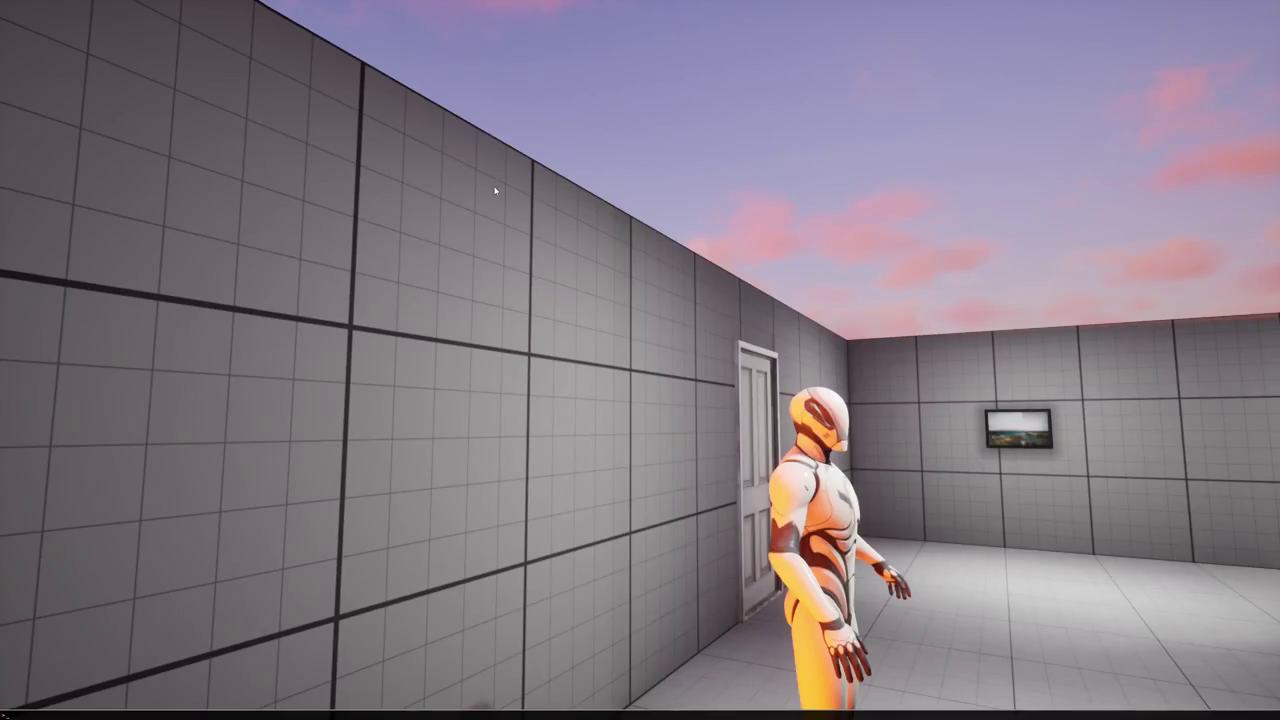
pyautogui.press('Up')
pyautogui.press('Up')
pyautogui.press('Up')
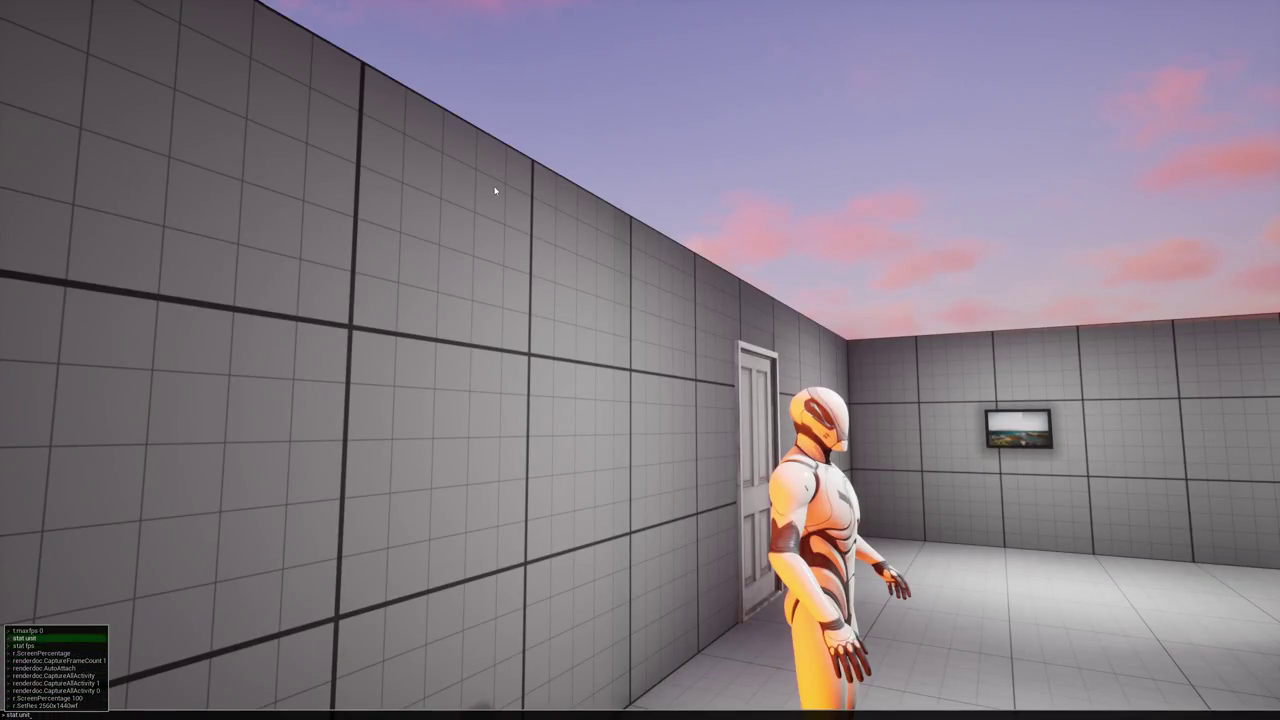
pyautogui.press('Return')
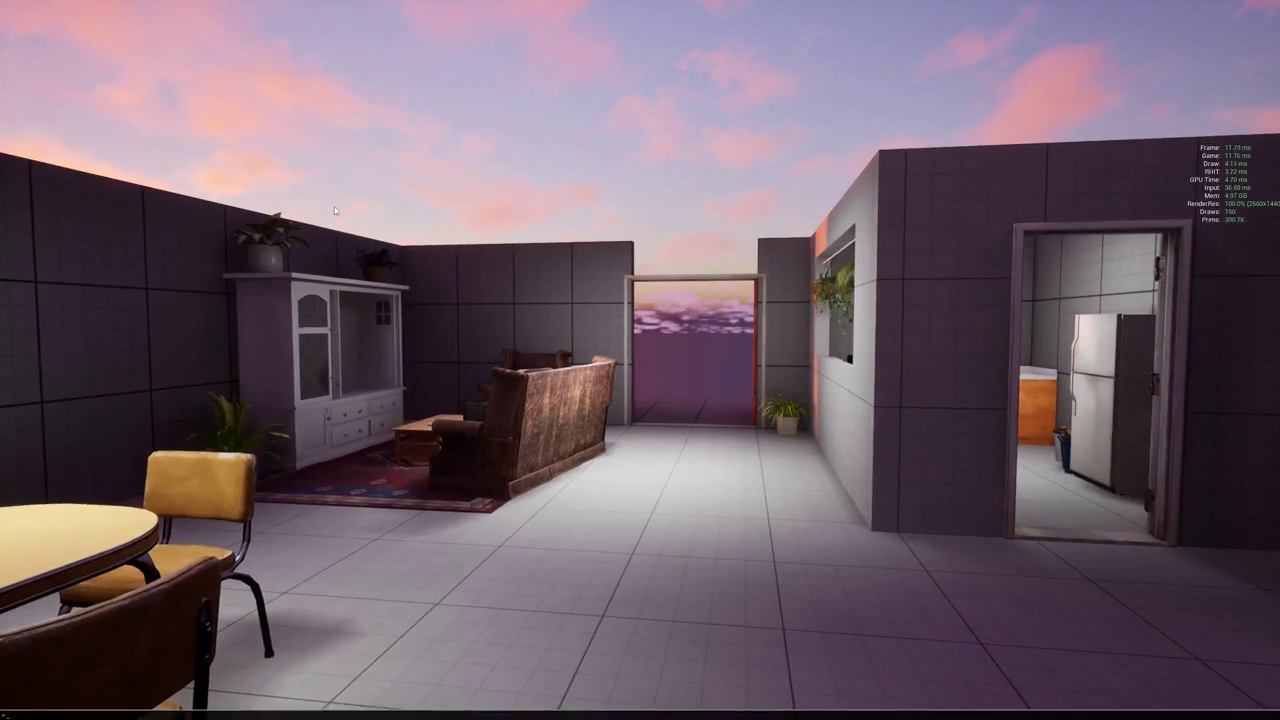
pyautogui.write('stat fps')
pyautogui.press('Return')
# Capture the current frame with the renderdoc.CaptureFrame console command
pyautogui.press('`')
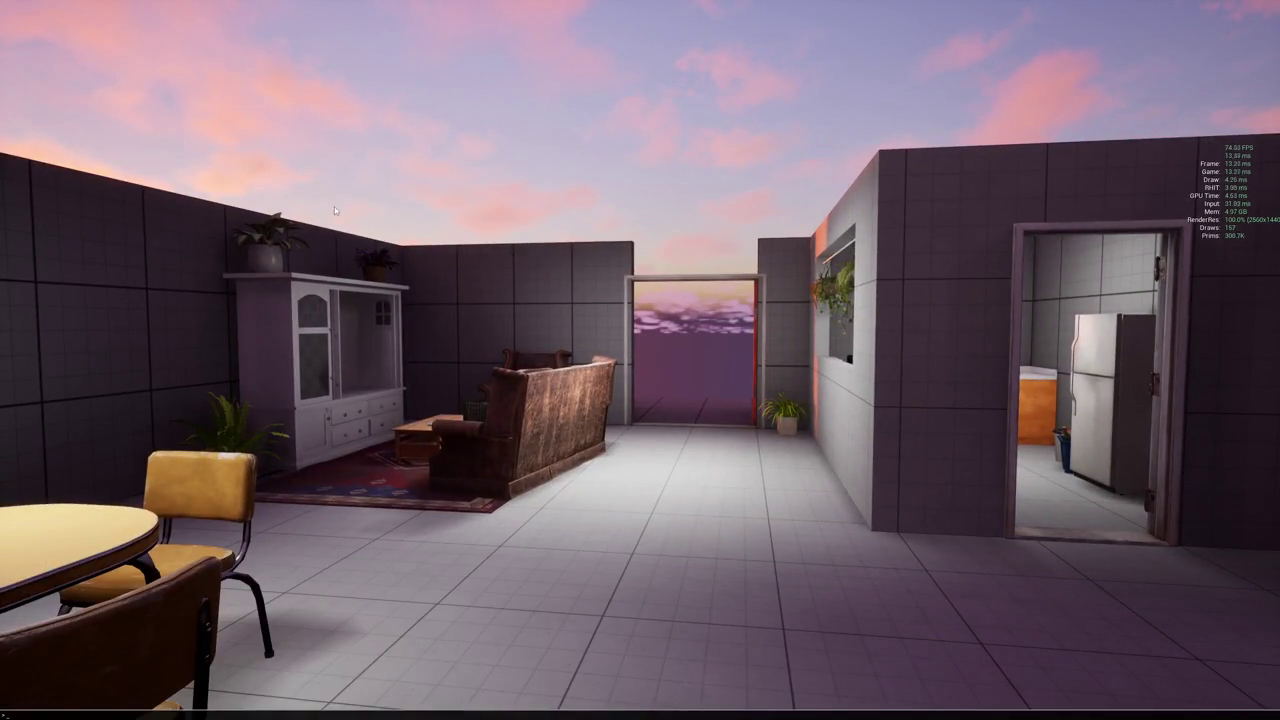
pyautogui.press('`')
pyautogui.write('r.renderdo')
pyautogui.write('renderdoc')
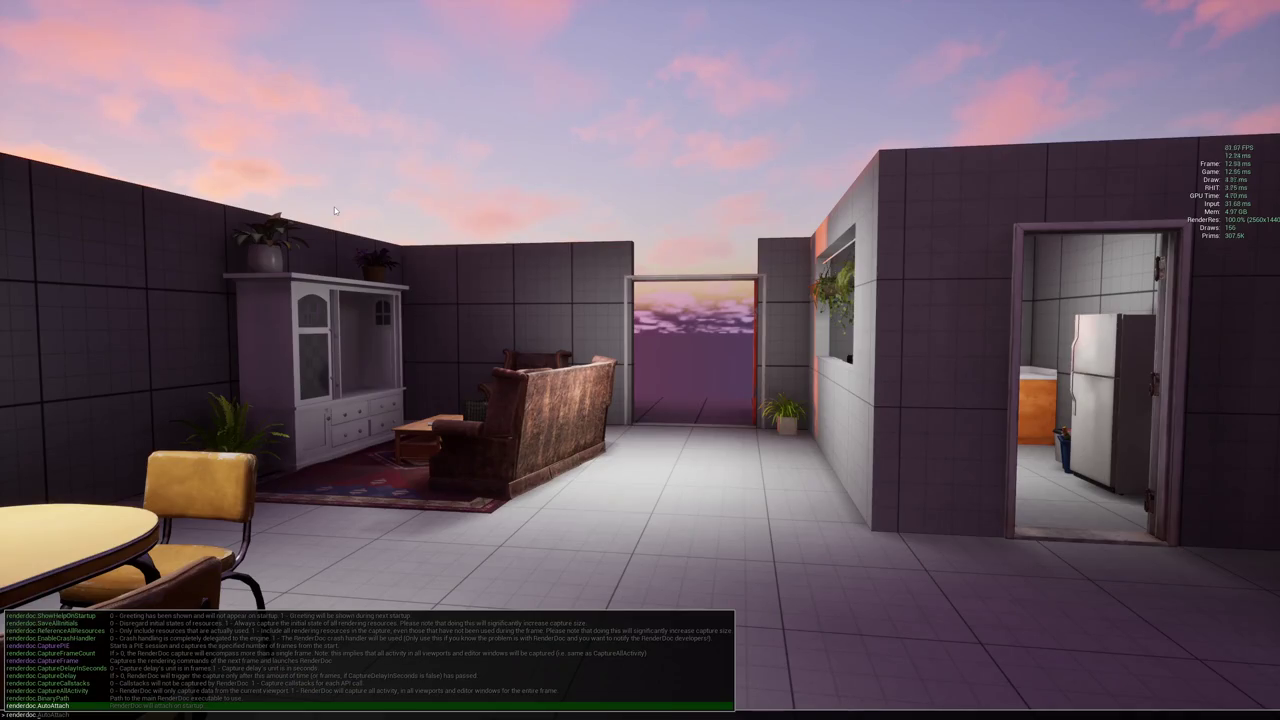
pyautogui.write('CaptureFrame')
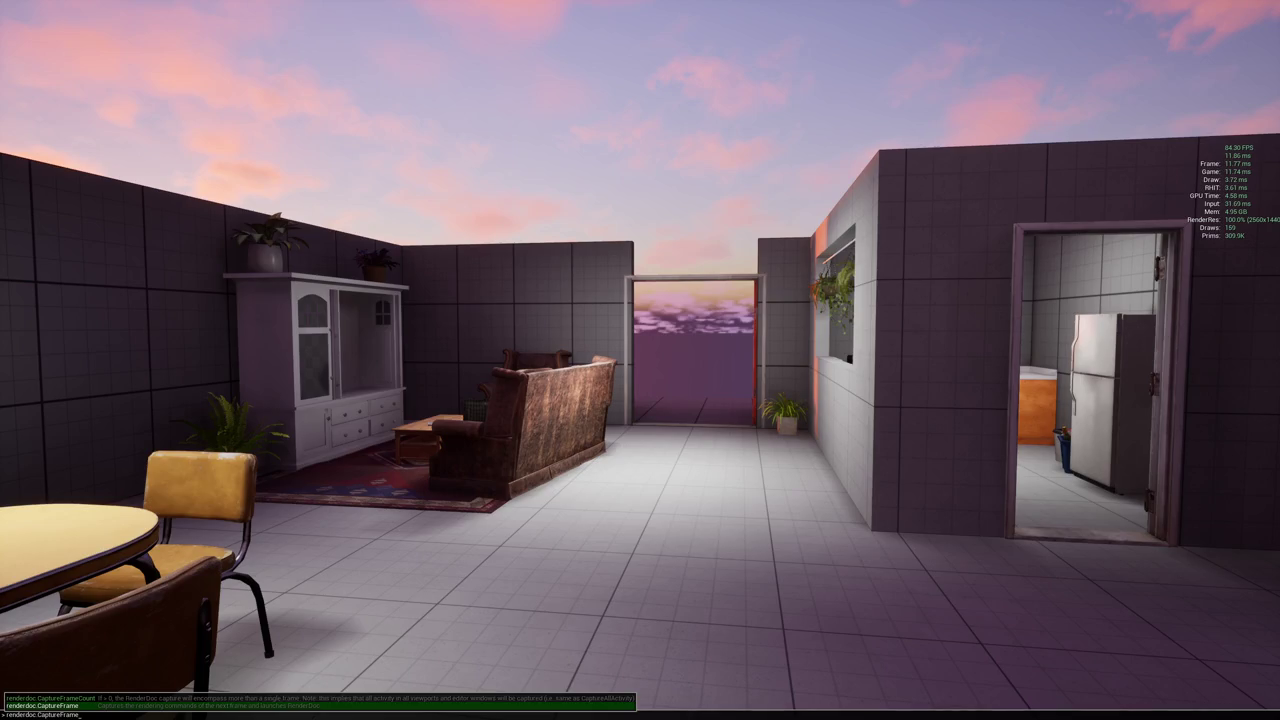
pyautogui.press('Return')
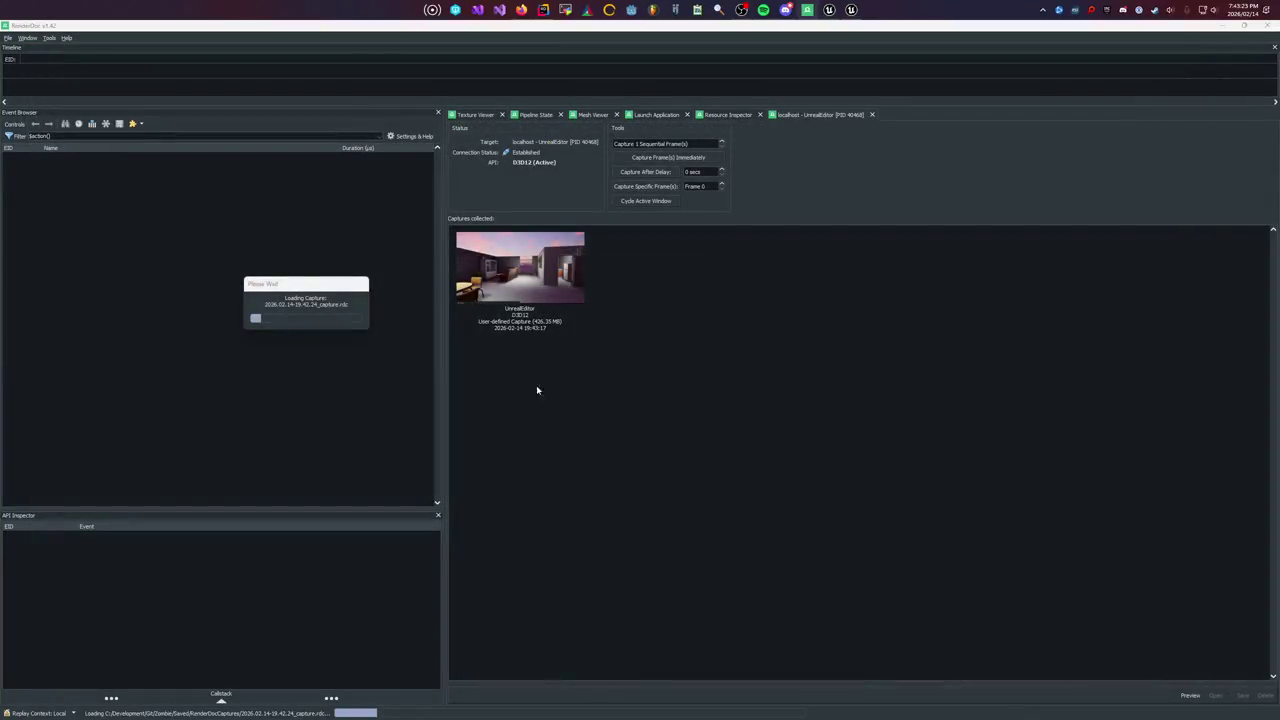
# Close Rider to reveal the loaded RenderDoc capture
pyautogui.hotkey('alt', 'Tab')
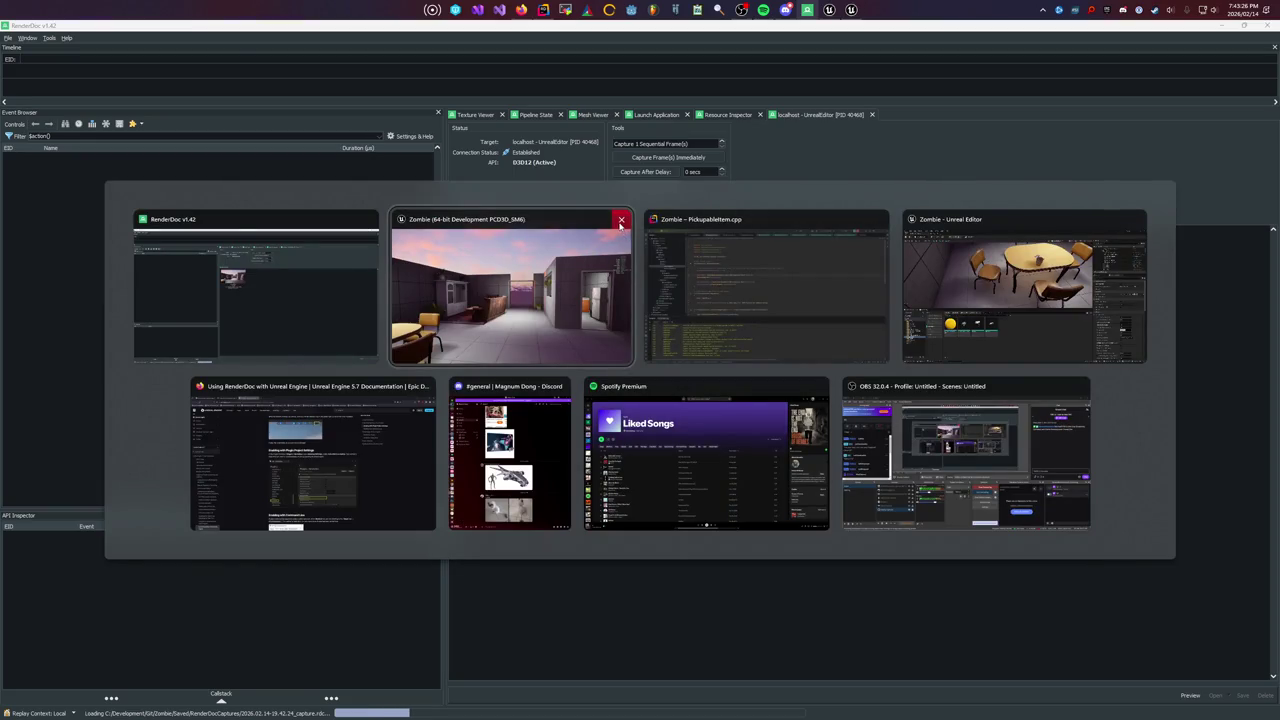
pyautogui.click(765, 285)
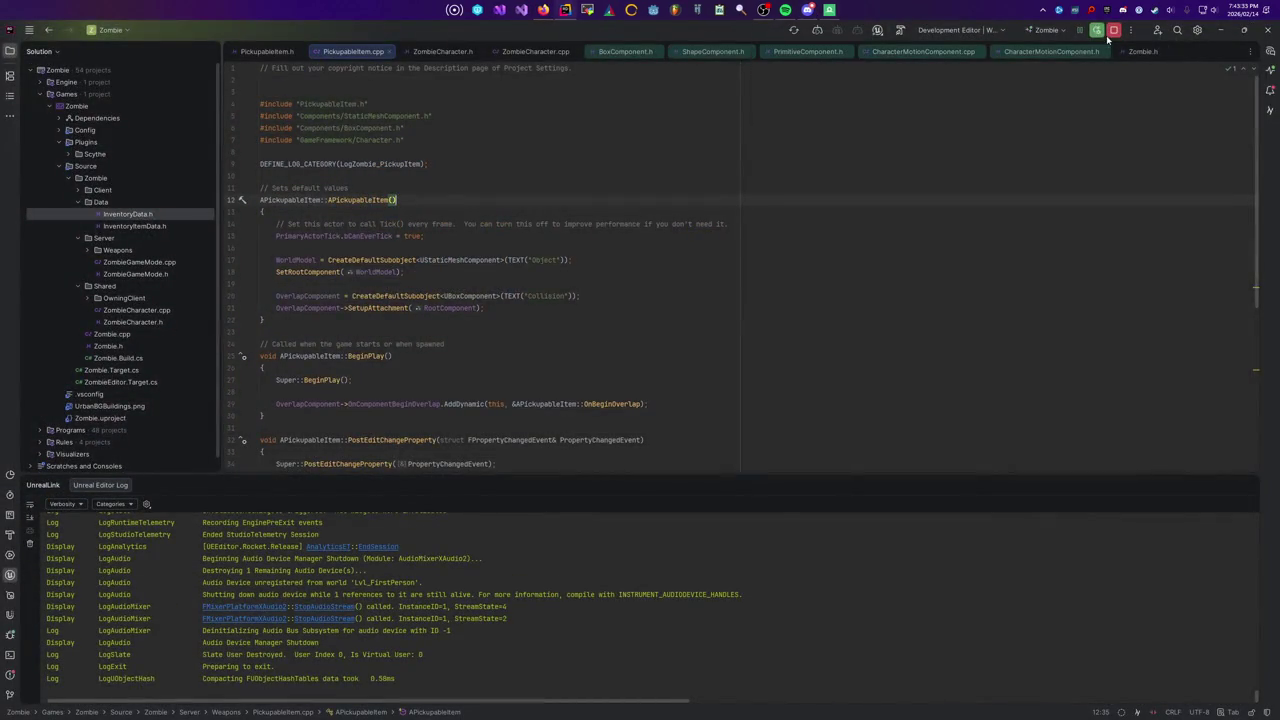
pyautogui.click(1267, 37)
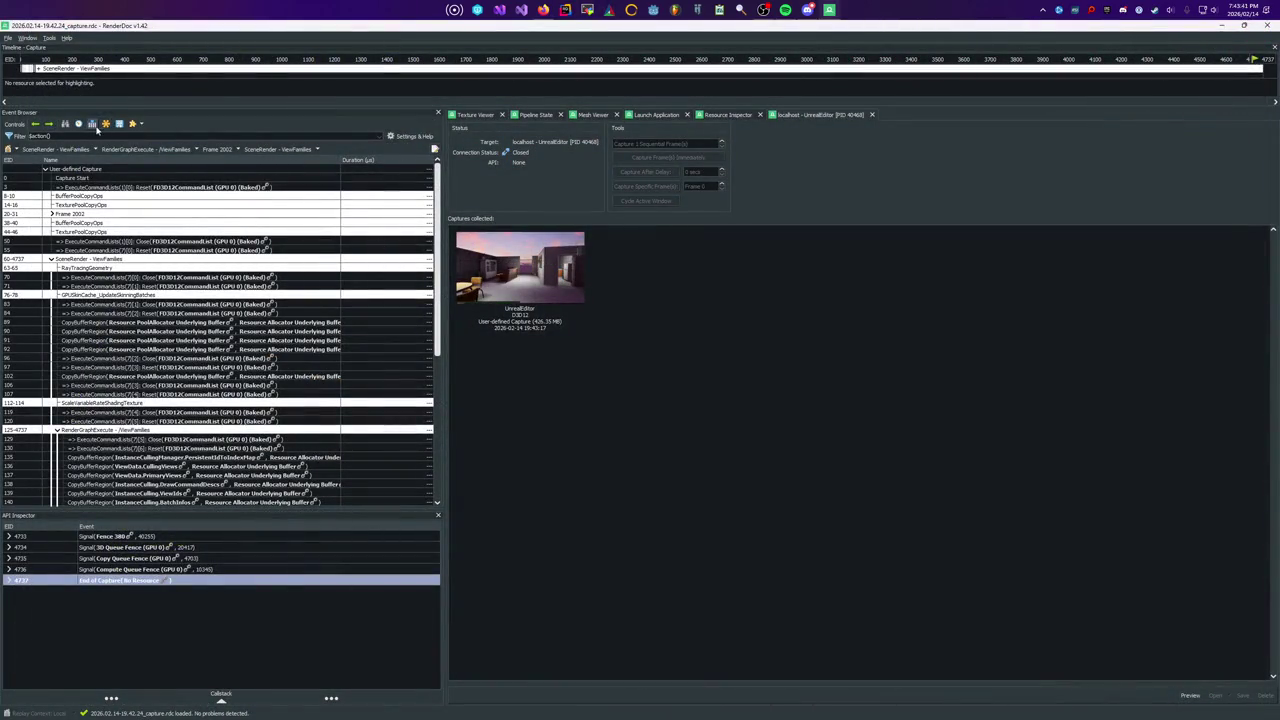
# Show GPU event durations, widen the Event Browser, and collapse SceneRender - ViewFamilies
pyautogui.click(78, 124)
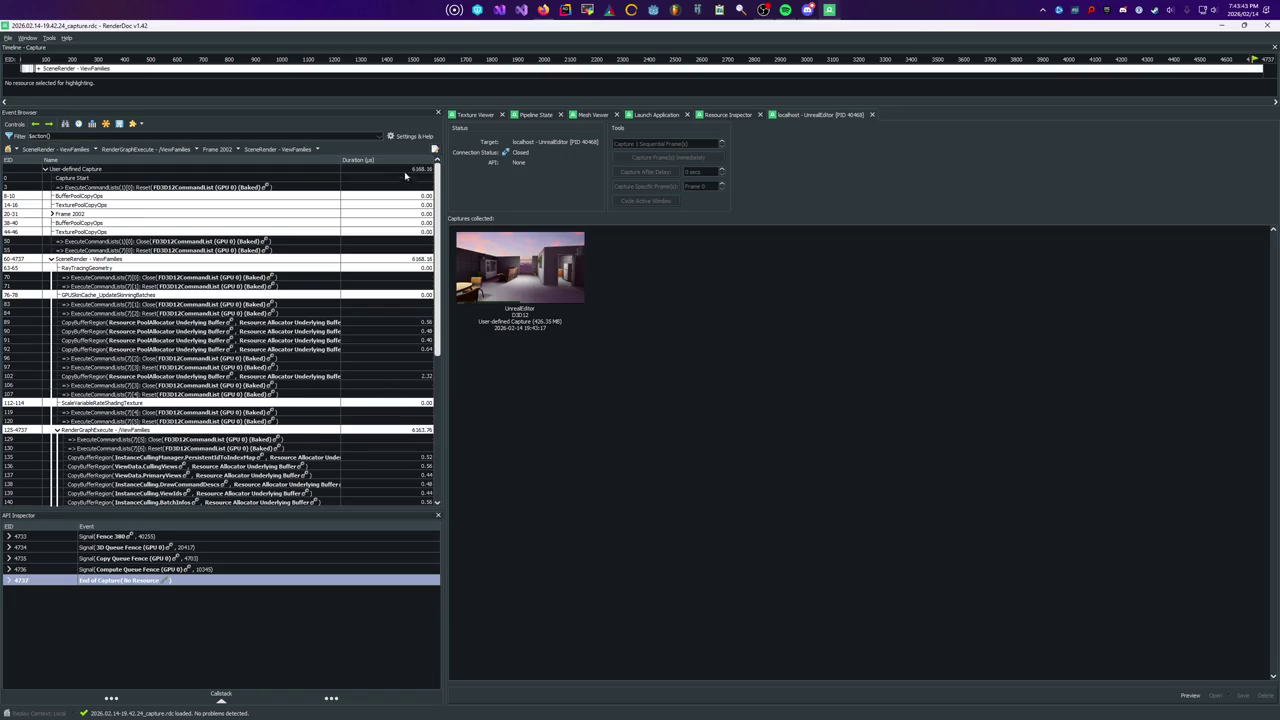
pyautogui.click(413, 170)
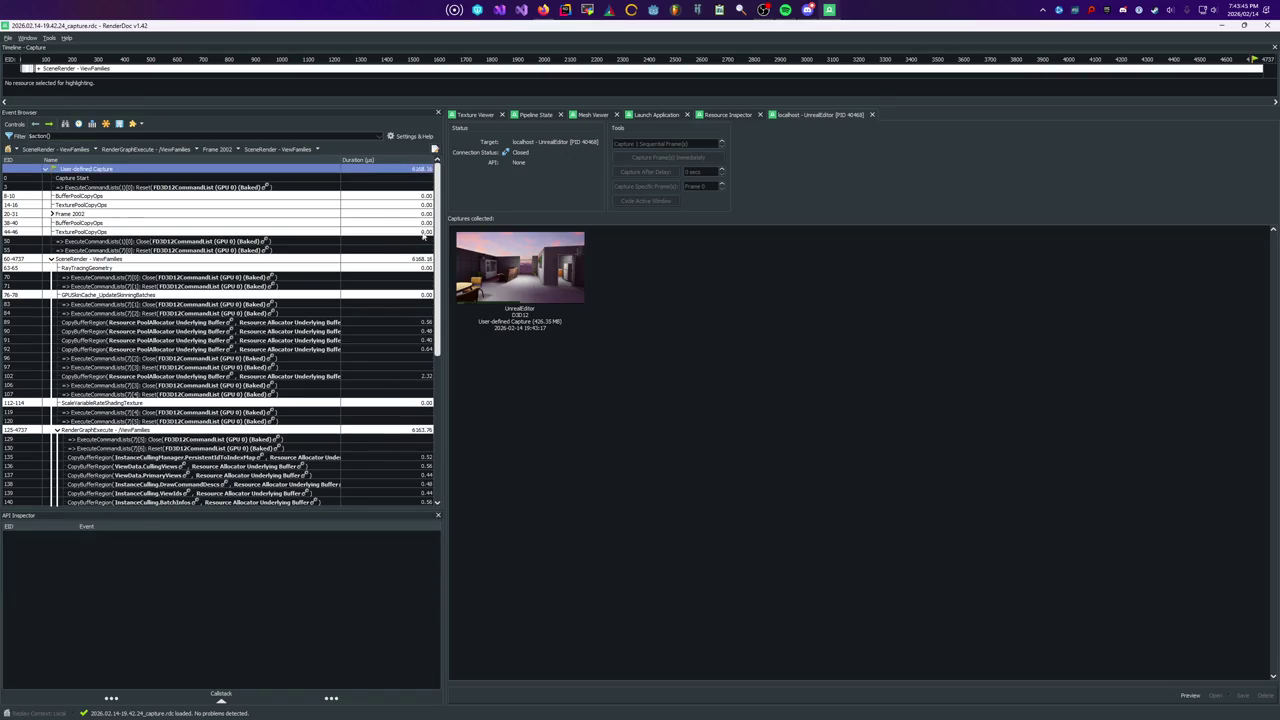
pyautogui.moveTo(444, 230); pyautogui.dragTo(607, 230)
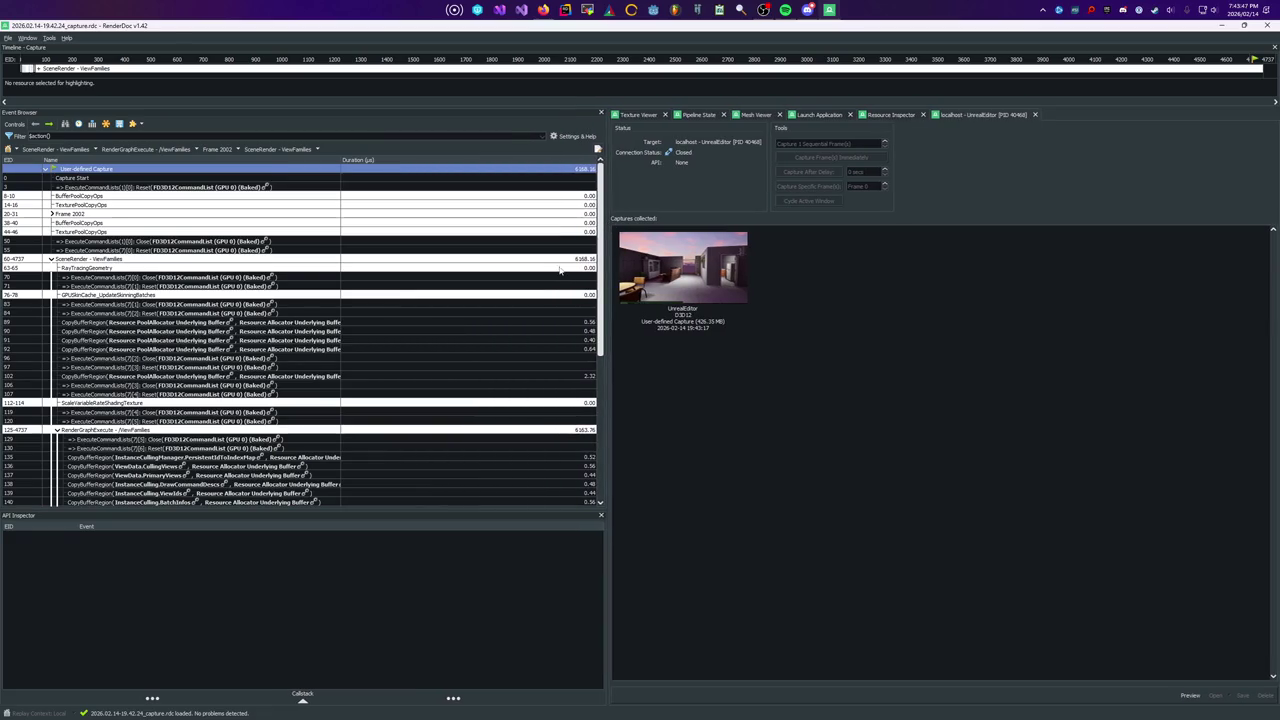
pyautogui.click(560, 268)
pyautogui.press('Up')
pyautogui.press('Left')
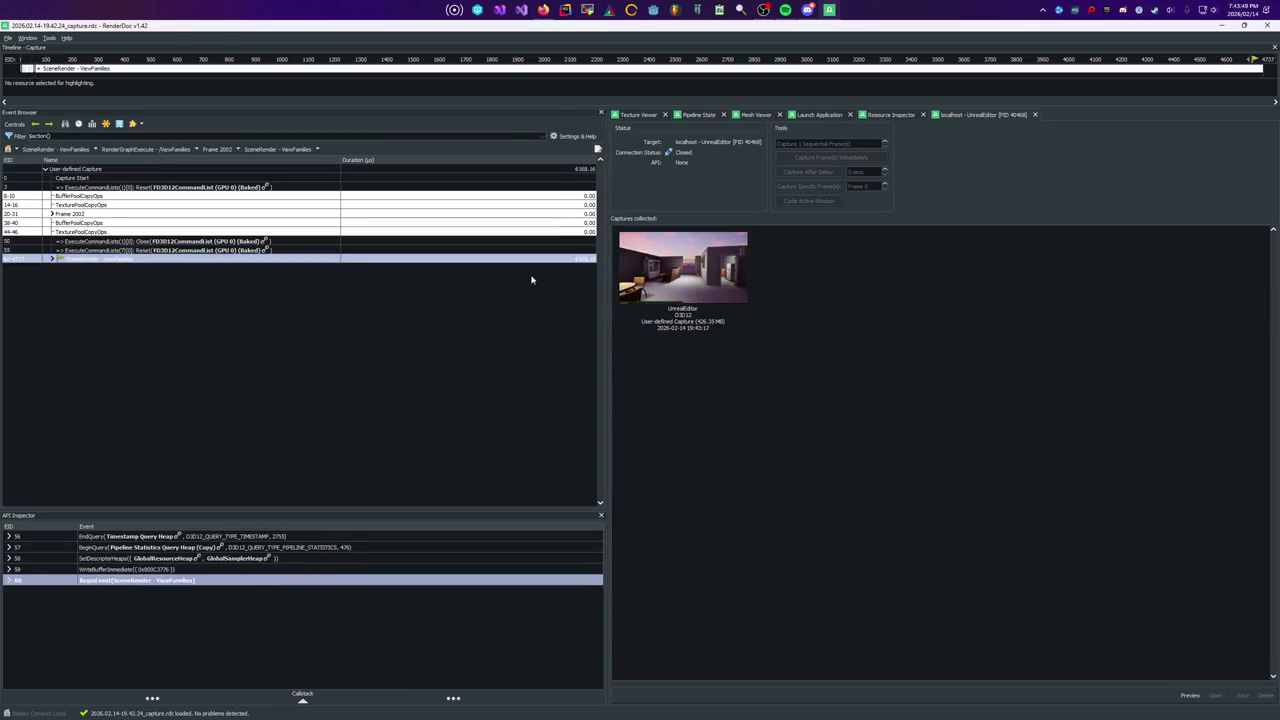
# Expand SceneRender - ViewFamilies and its RenderGraphExecute pass in the event tree
pyautogui.press('Right')
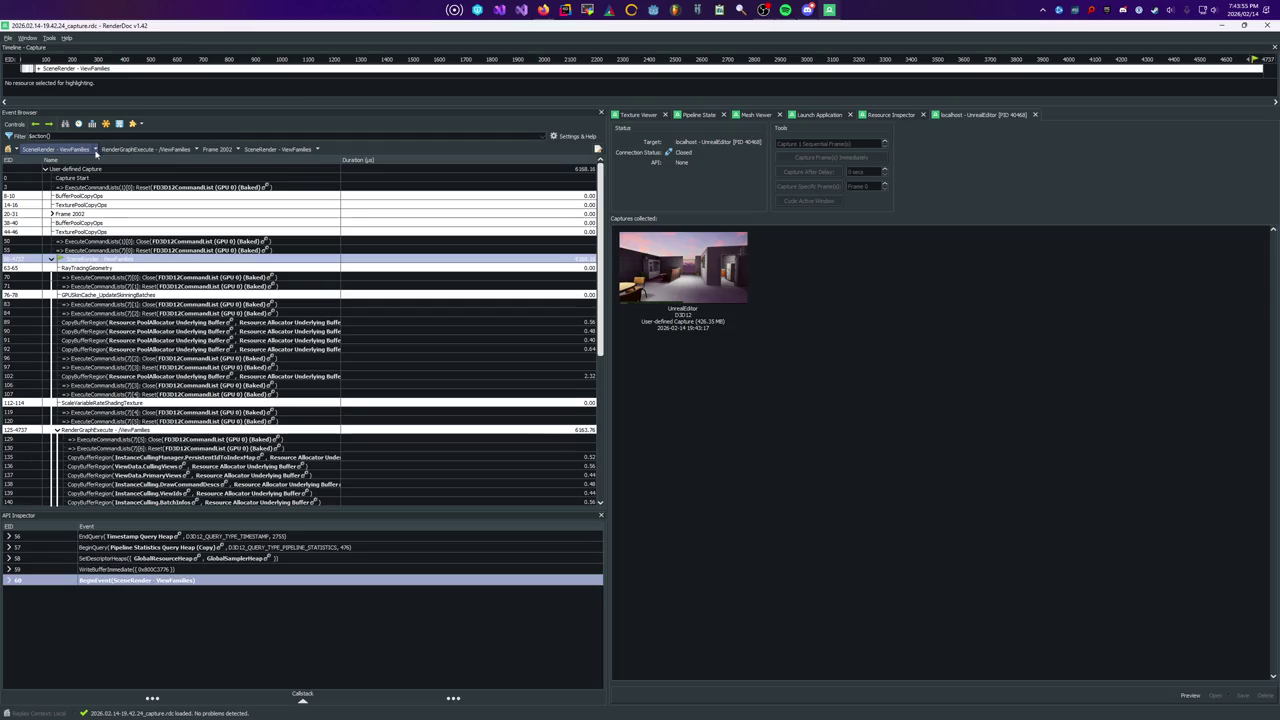
pyautogui.scroll(-9, 523, 240)
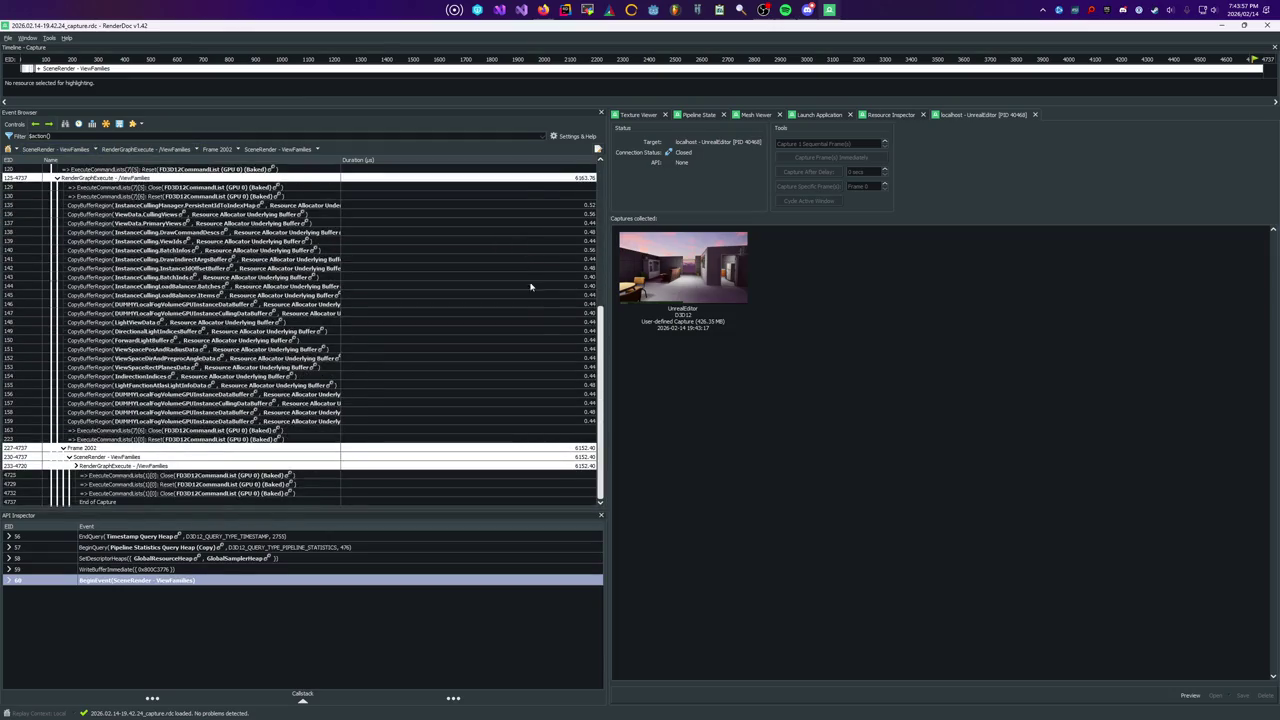
pyautogui.click(405, 467)
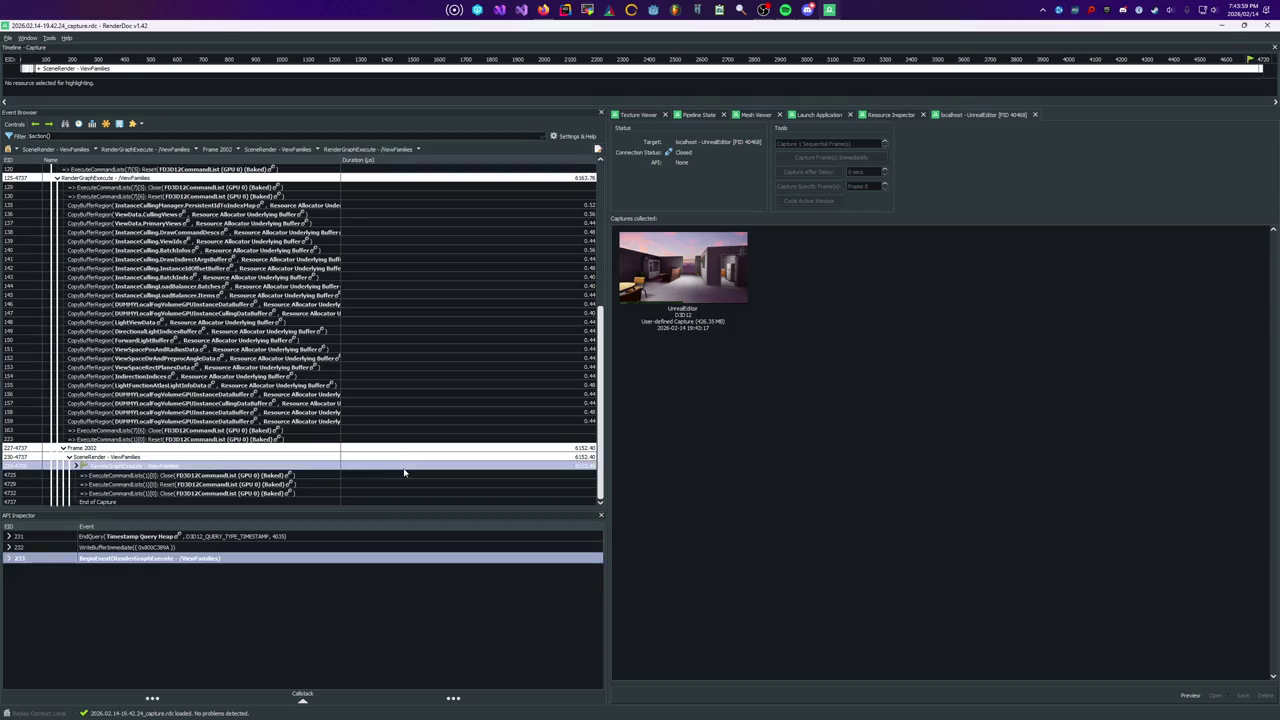
pyautogui.press('Right')
# Expand the Scene, FXSystemPreRender and AccessModePass(AsyncCompute) passes
pyautogui.scroll(-3, 405, 470)
pyautogui.press('Down')
pyautogui.press('Down')
pyautogui.press('Down')
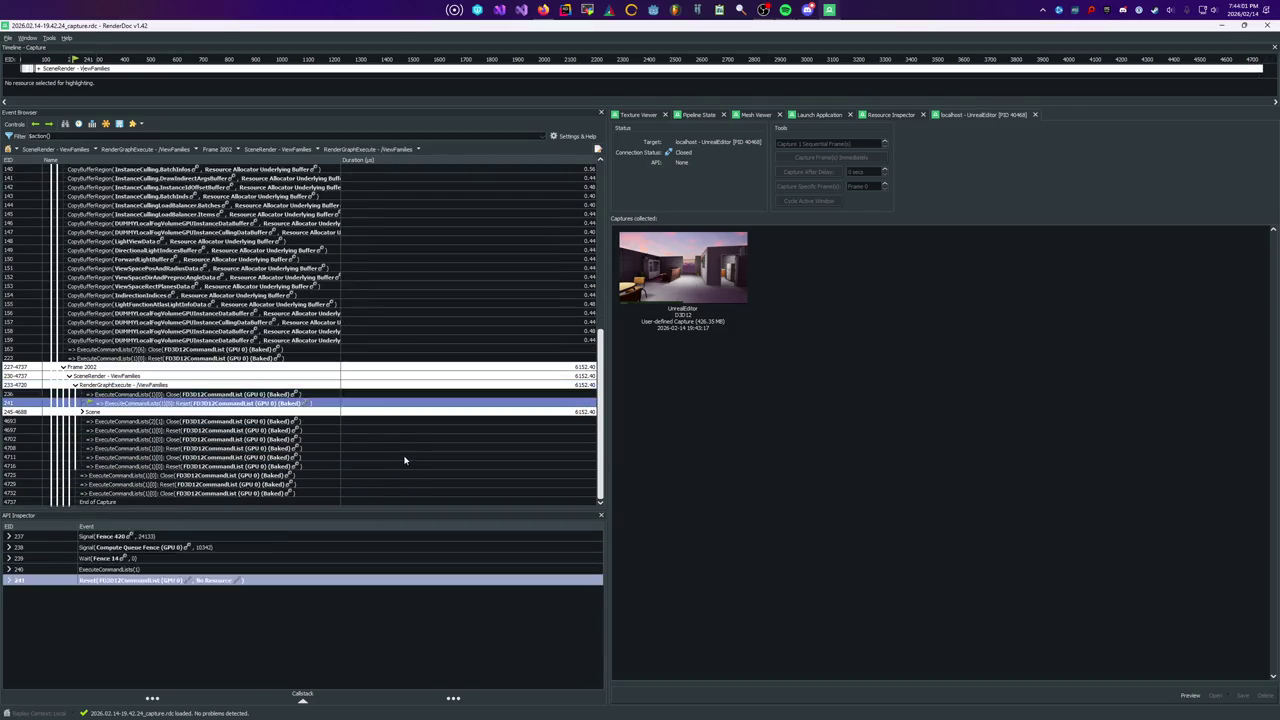
pyautogui.press('Right')
pyautogui.scroll(-2, 401, 461)
pyautogui.press('Down')
pyautogui.press('Right')
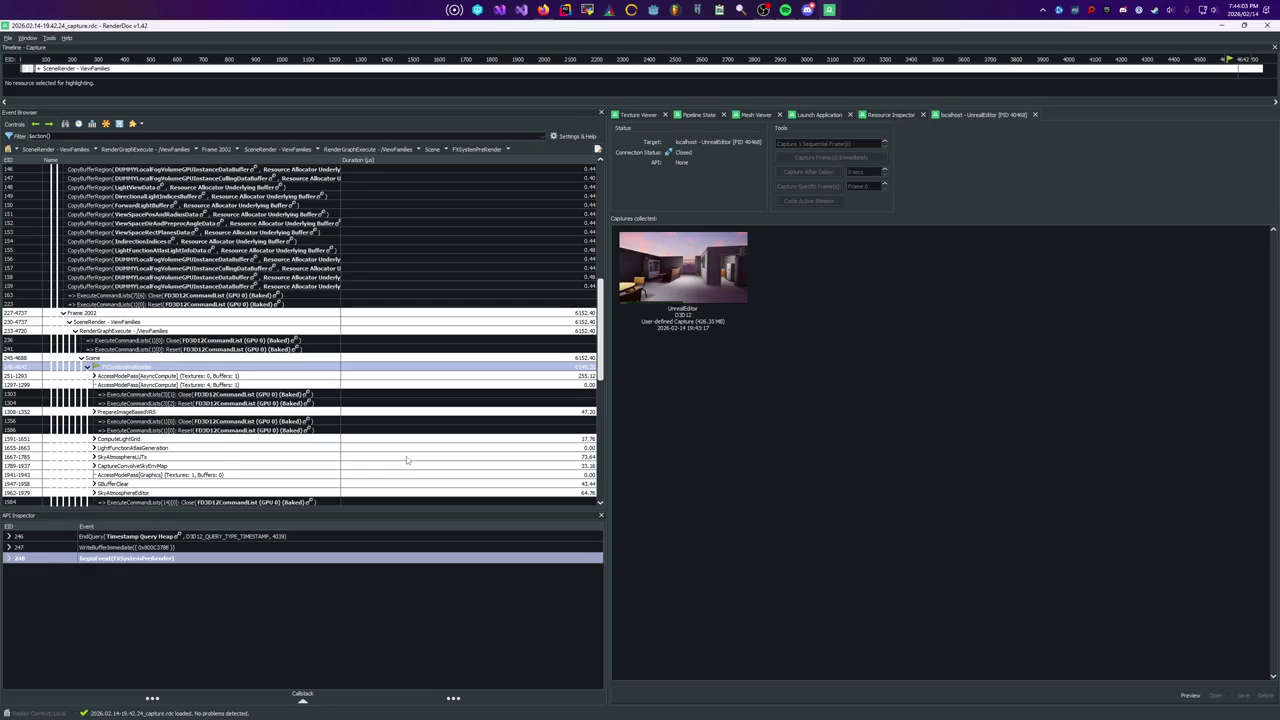
pyautogui.press('Down')
pyautogui.press('Right')
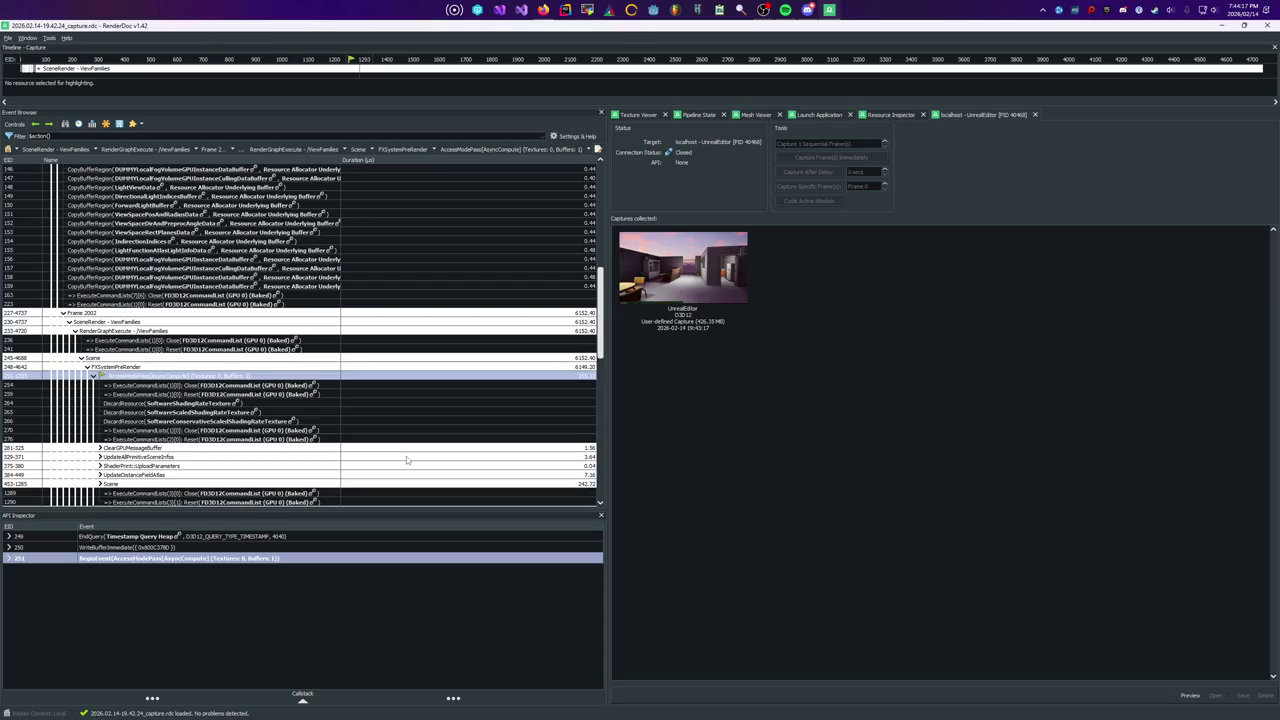
pyautogui.scroll(-10, 406, 456)
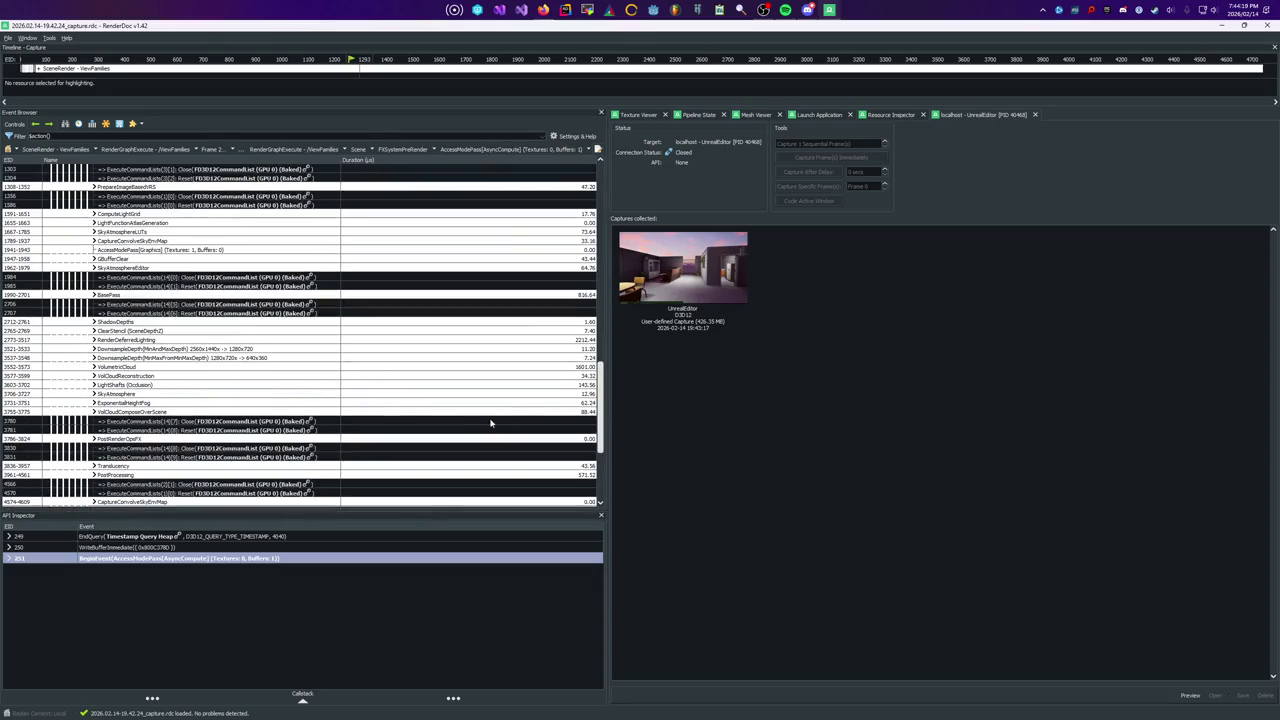
# Peek into VolumetricCloud, then expand RenderDeferredLighting and its DiffuseIndirectAndAO child
pyautogui.click(536, 368)
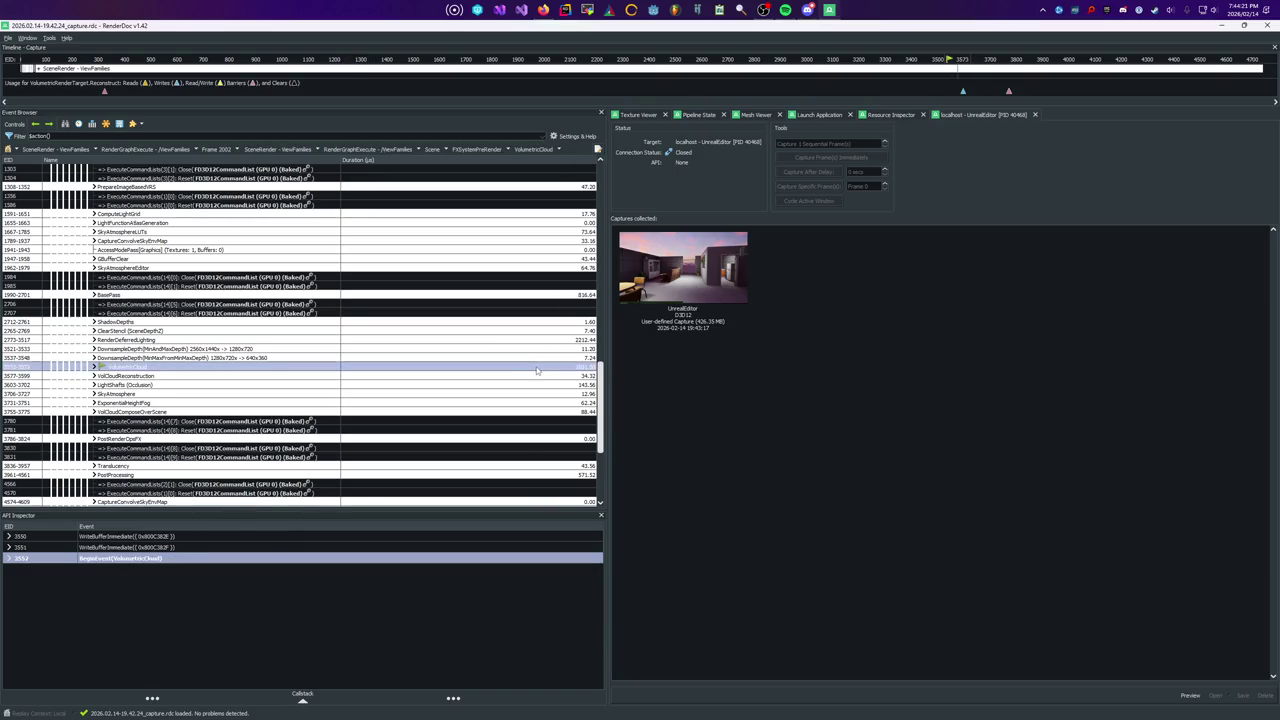
pyautogui.doubleClick(536, 368)
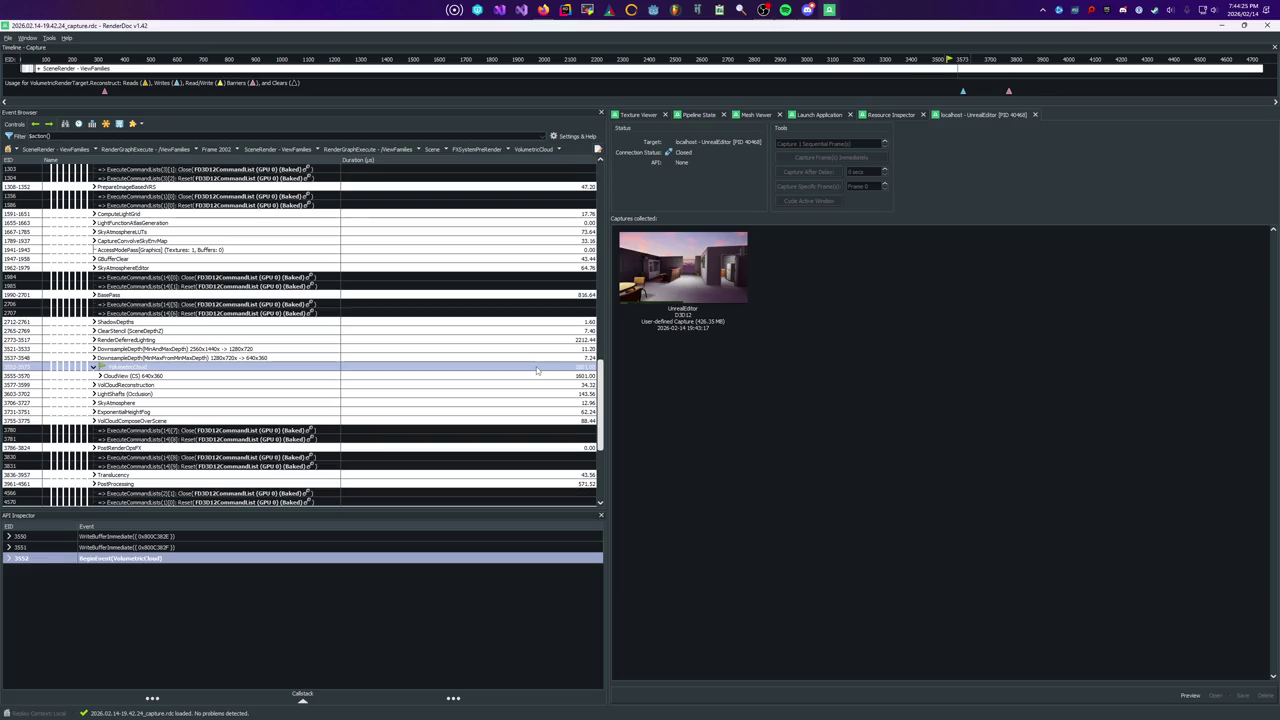
pyautogui.press('Left')
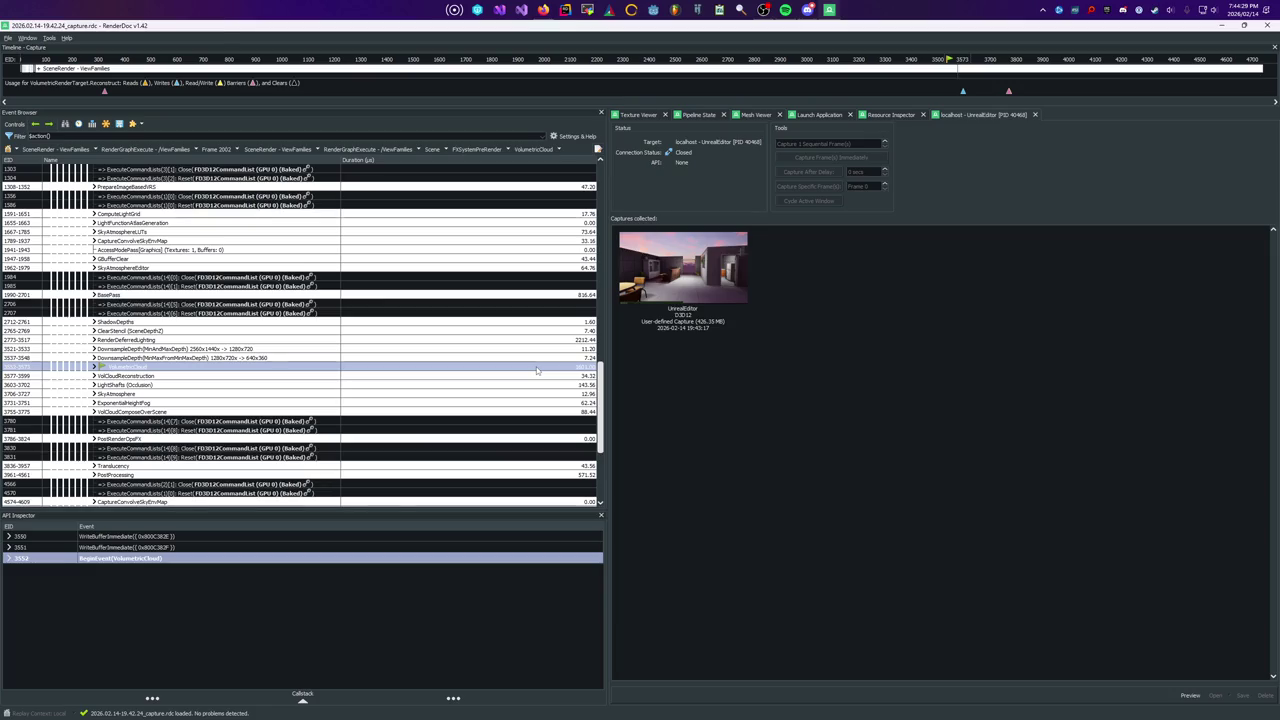
pyautogui.press('Up')
pyautogui.press('Up')
pyautogui.press('Up')
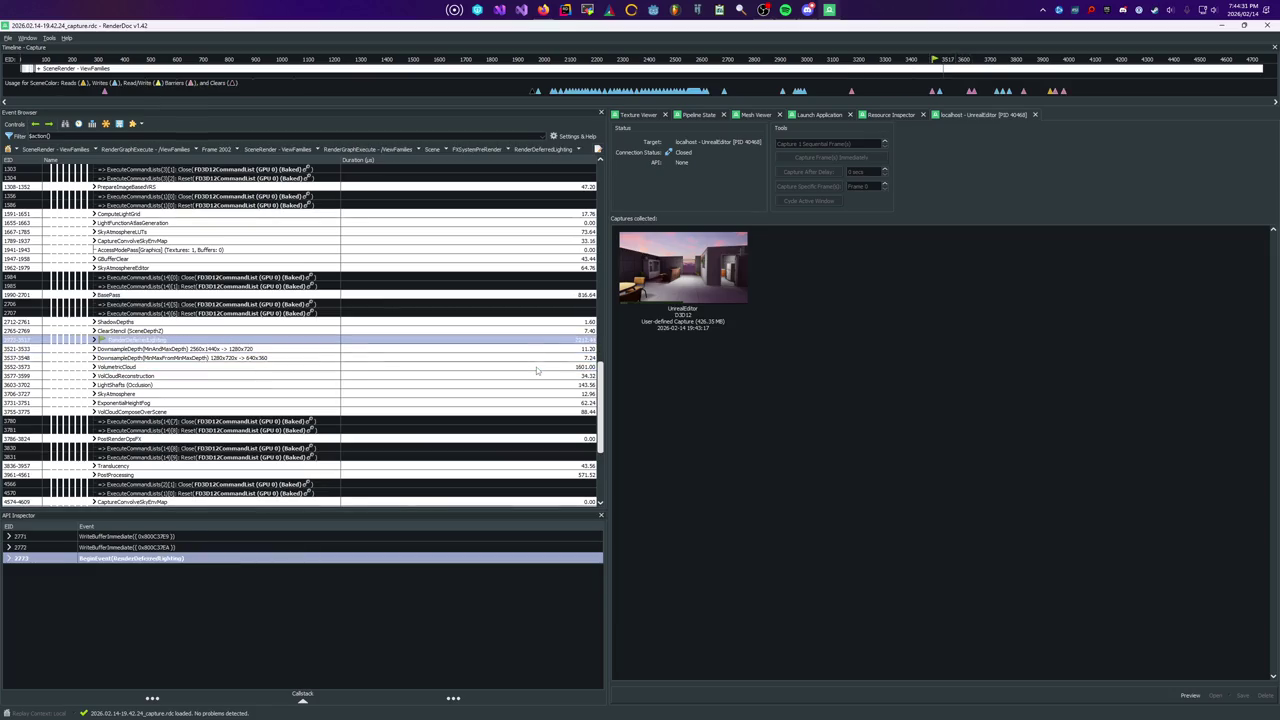
pyautogui.press('Right')
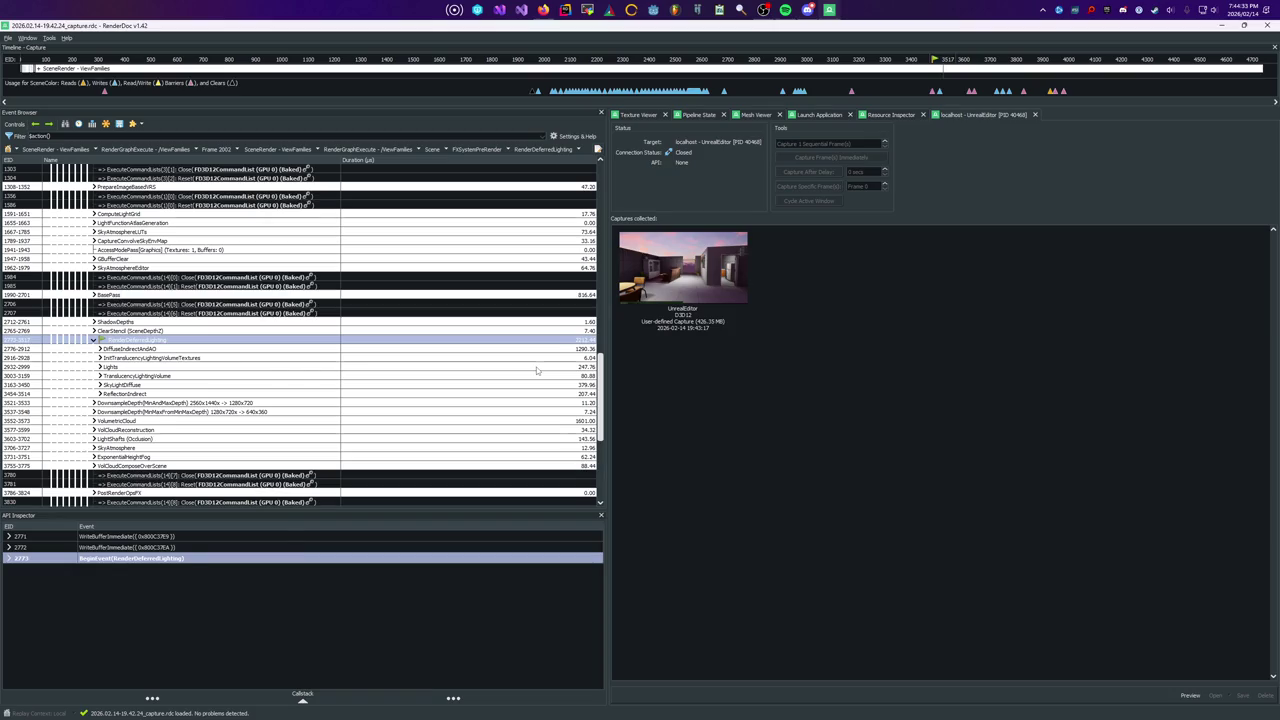
pyautogui.press('Down')
pyautogui.press('Right')
# Step through SSGI SceneColorReduction, SSGI 1280x720 and ScreenSpaceDenoiser under DiffuseIndirectAndAO
pyautogui.press('Down')
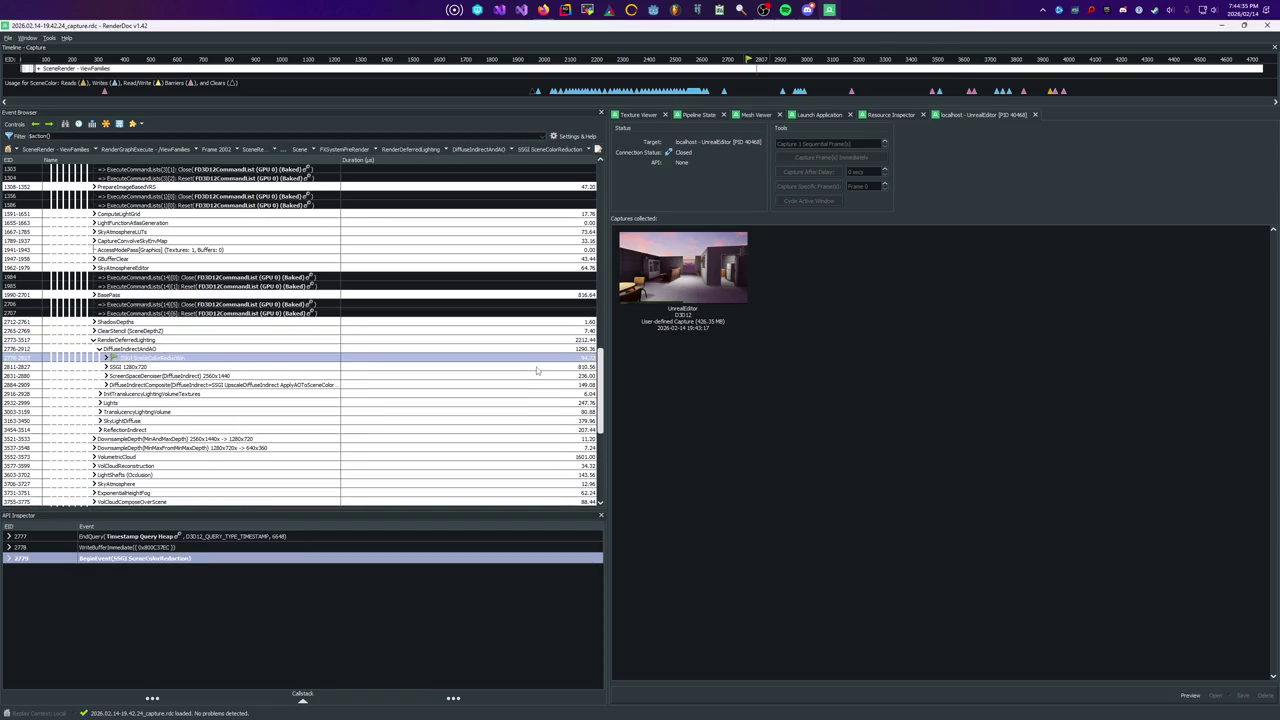
pyautogui.press('Down')
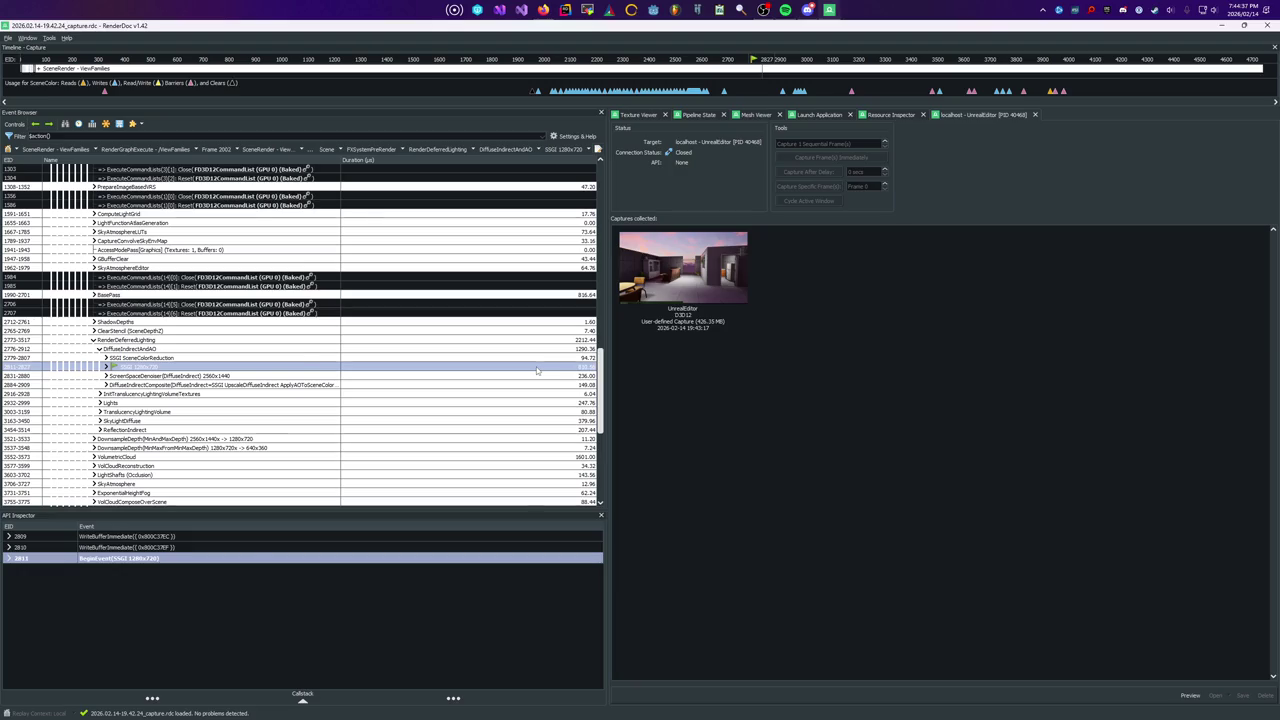
pyautogui.press('Down')
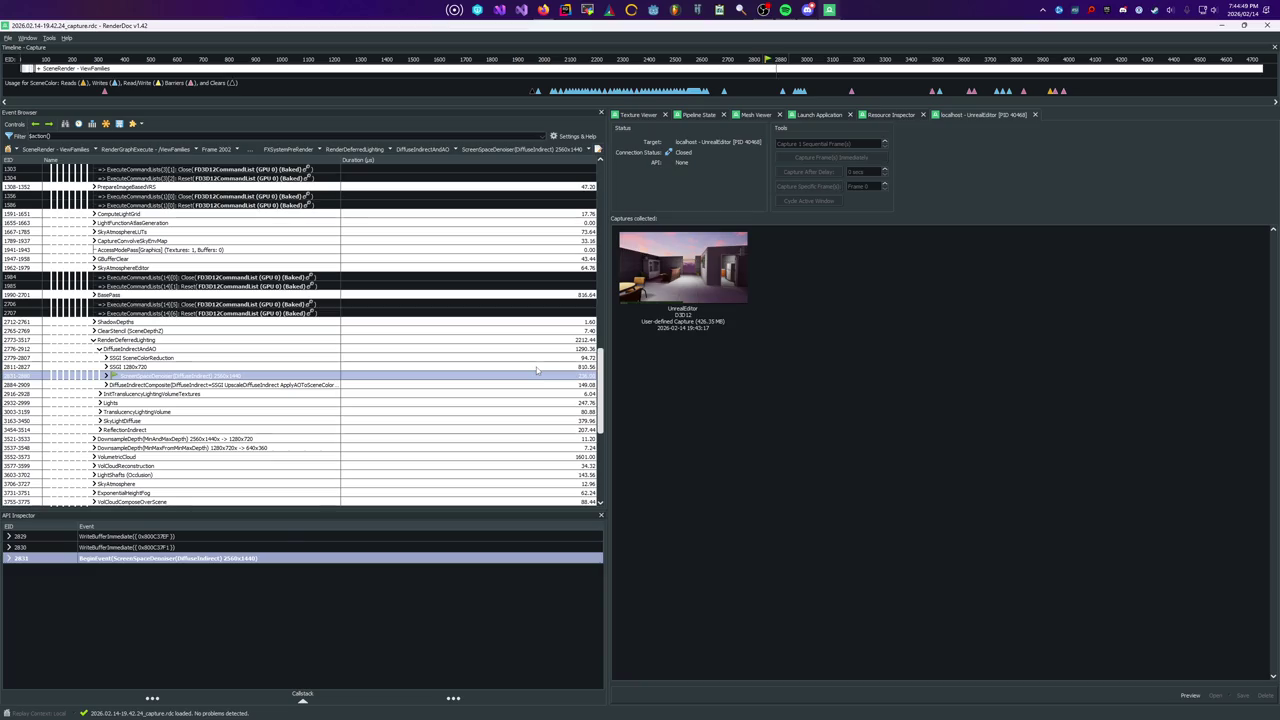
pyautogui.press('Left')
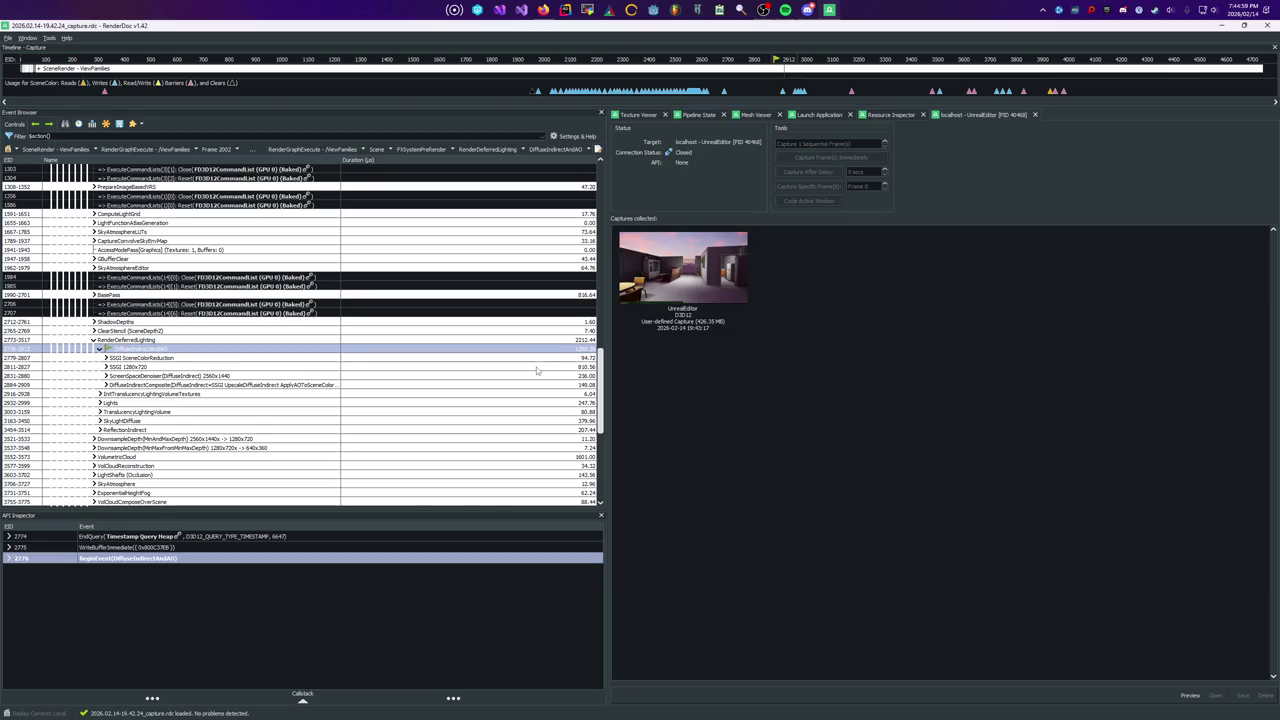
pyautogui.press('Down')
pyautogui.press('Down')
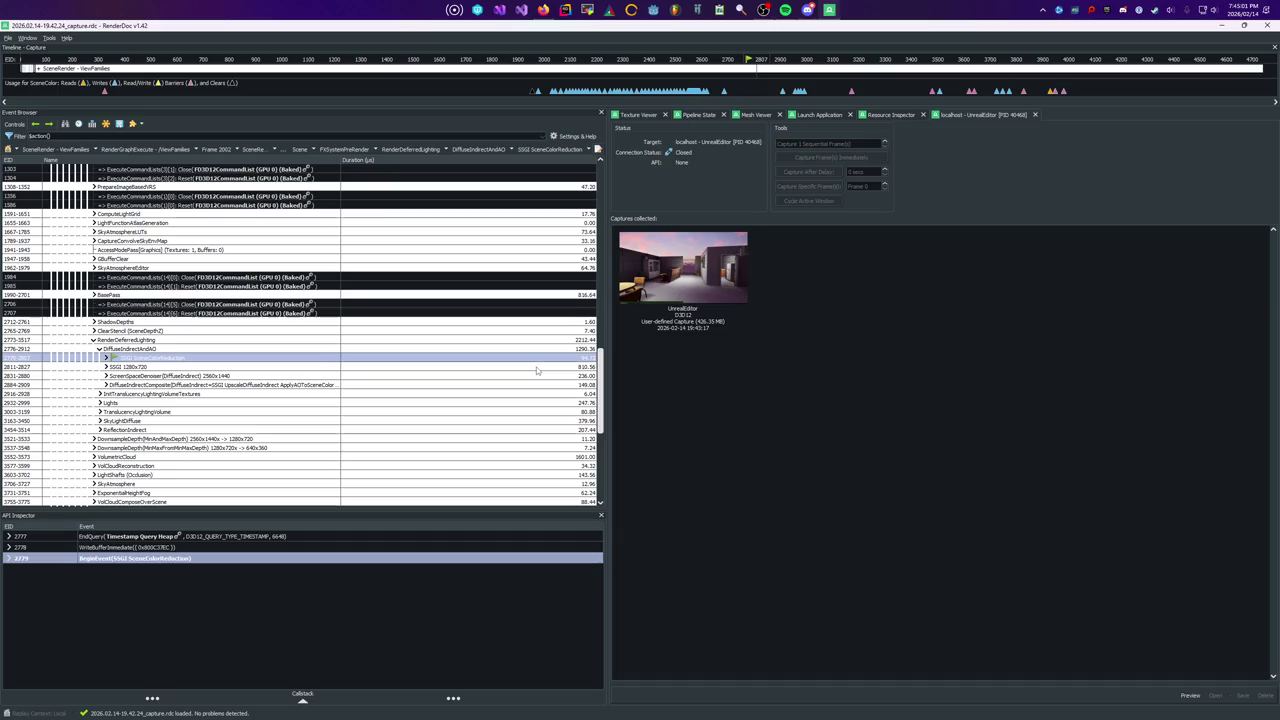
pyautogui.press('Right')
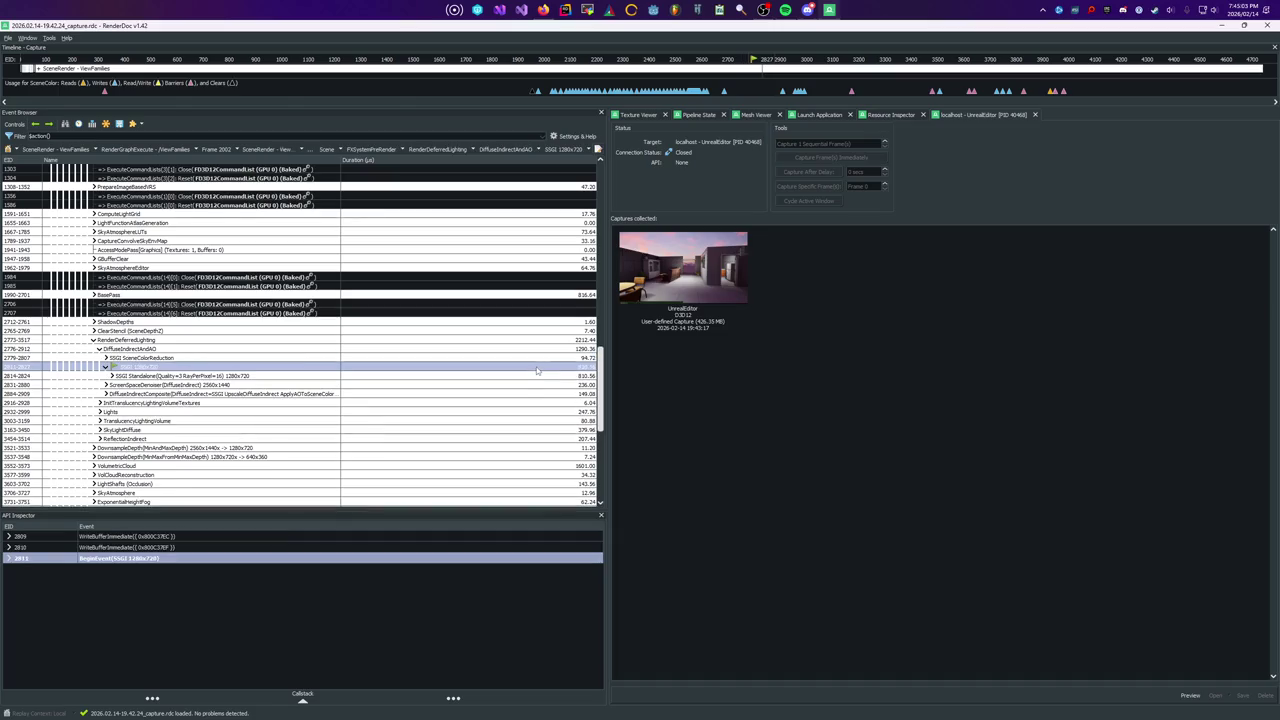
pyautogui.press('Left')
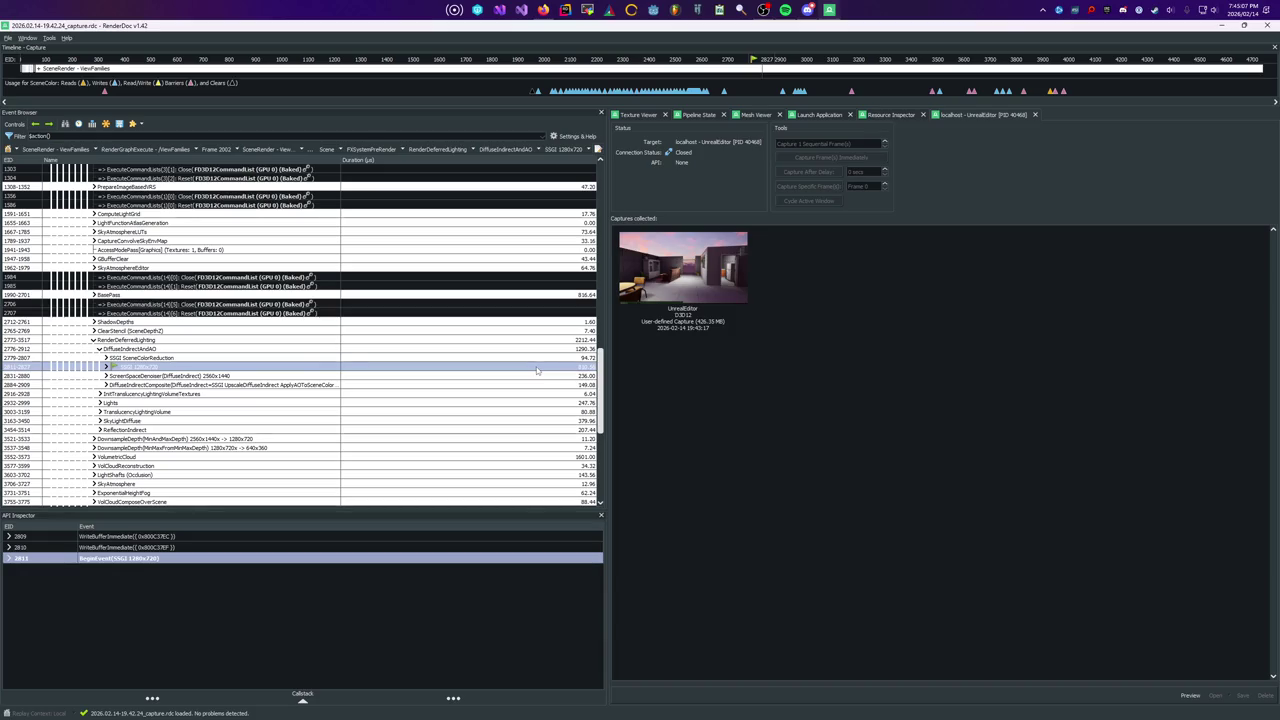
pyautogui.press('Down')
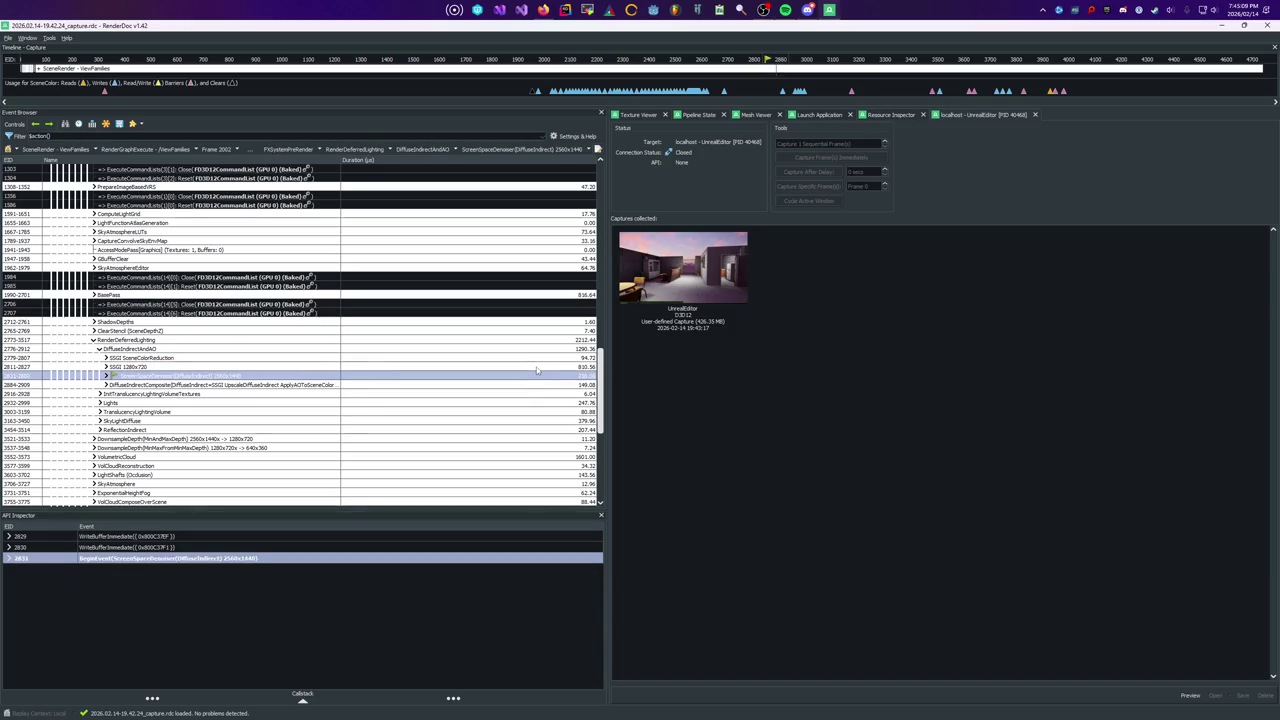
pyautogui.press('Up')
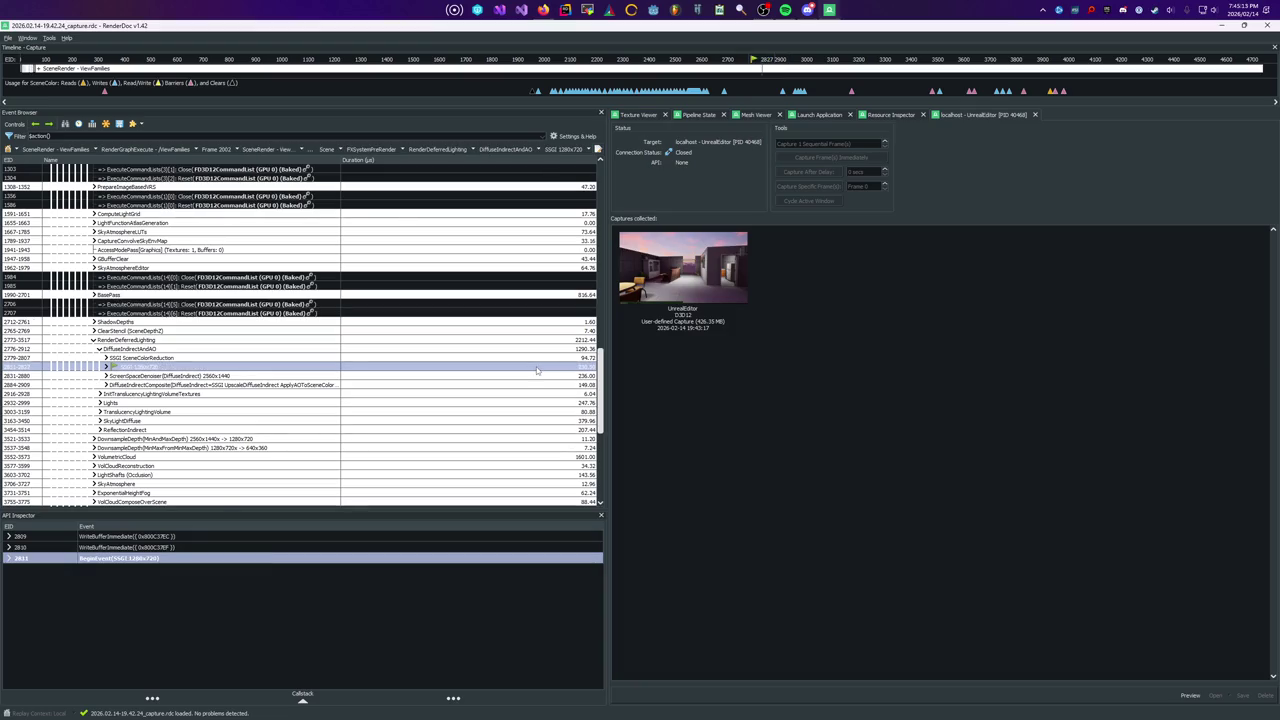
# Inspect SSGI Standalone's dispatch and ScreenSpaceDenoiser(DiffuseIndirect), then collapse DiffuseIndirectAndAO
pyautogui.press('Right')
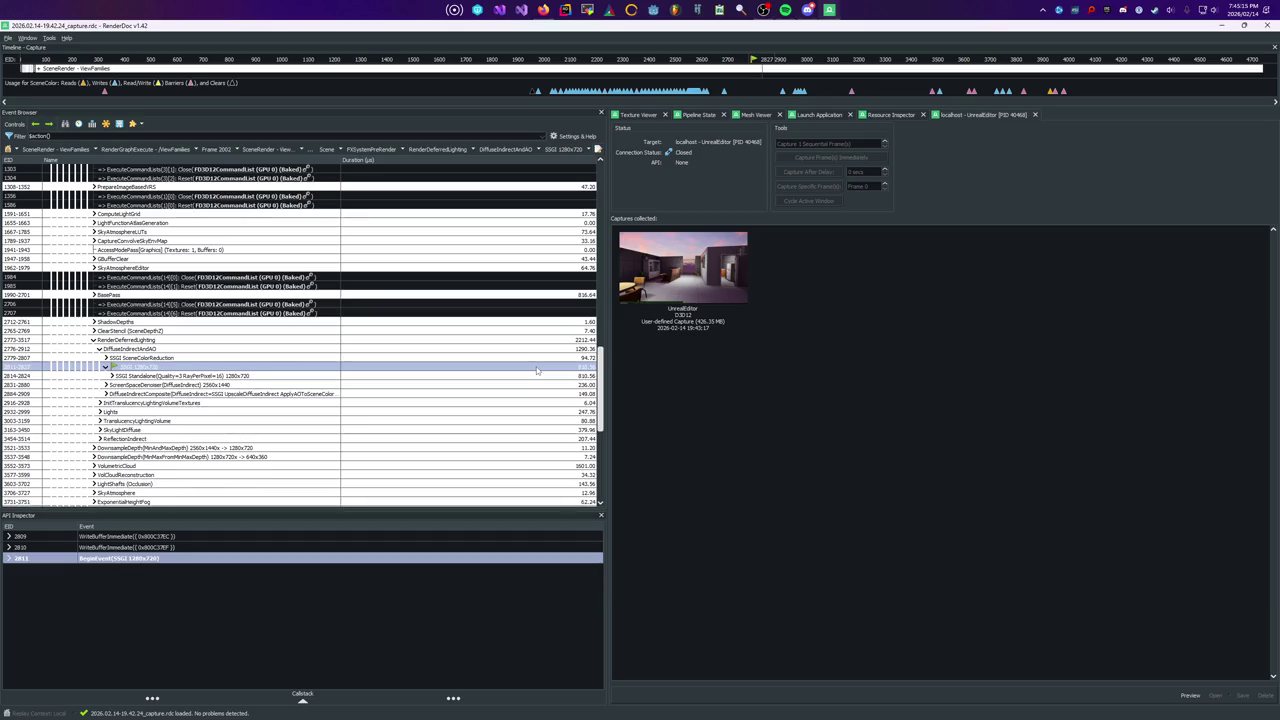
pyautogui.press('Down')
pyautogui.press('Right')
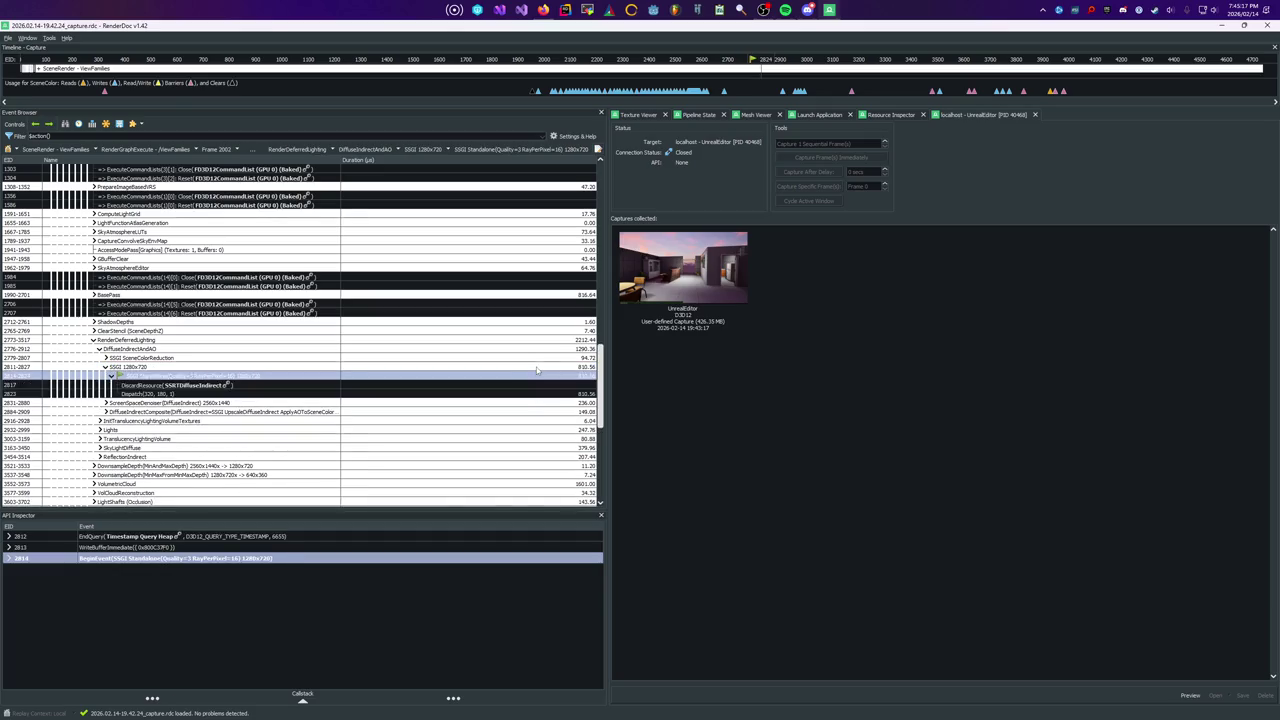
pyautogui.press('Left')
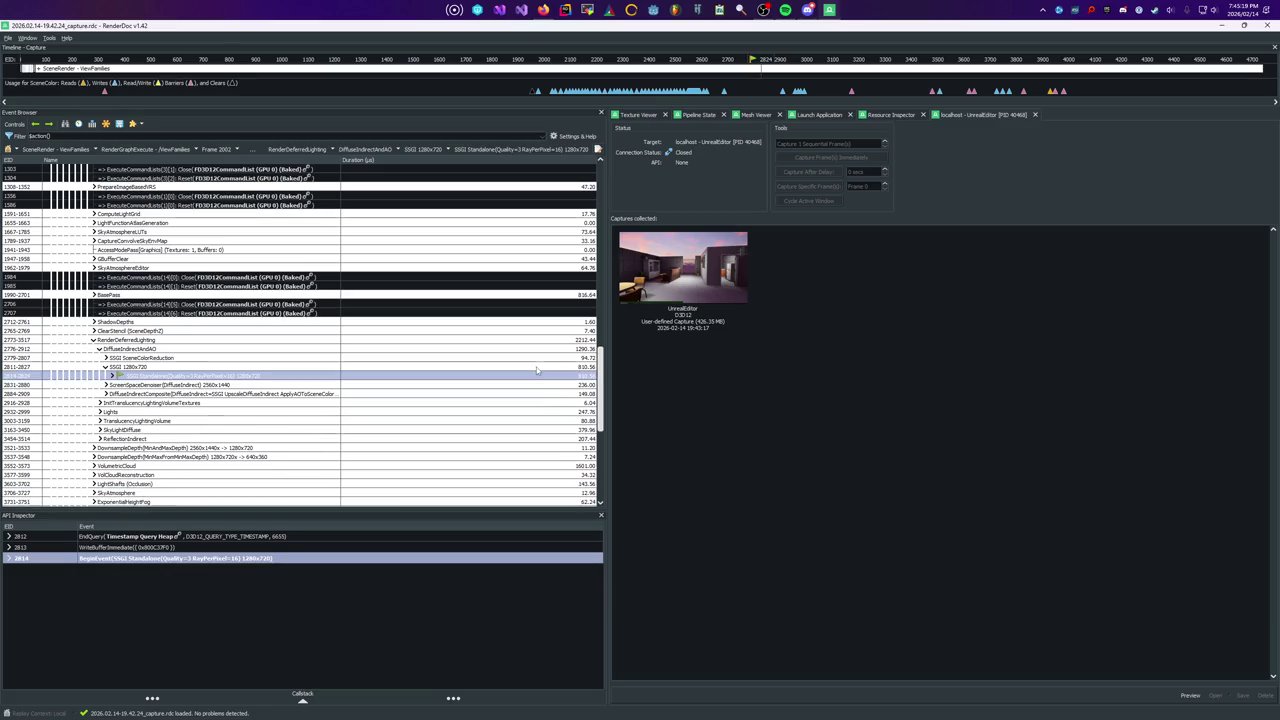
pyautogui.press('Left')
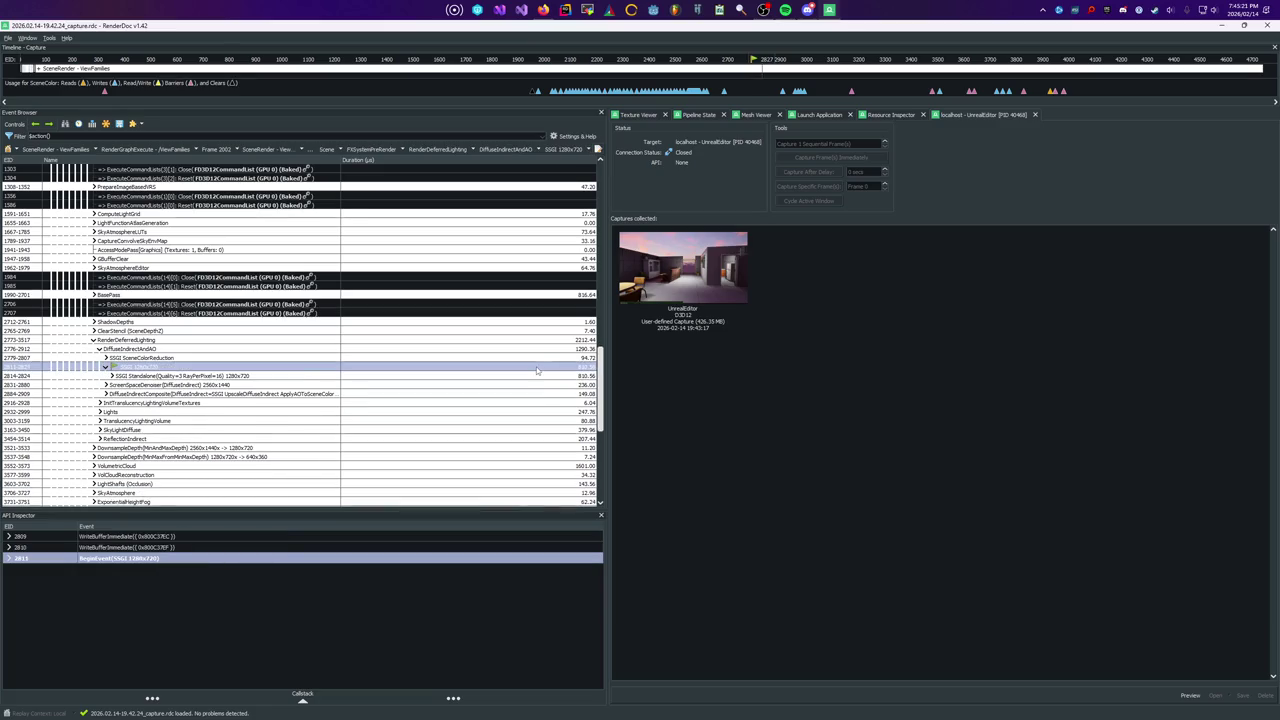
pyautogui.press('Left')
pyautogui.press('Down')
pyautogui.press('Right')
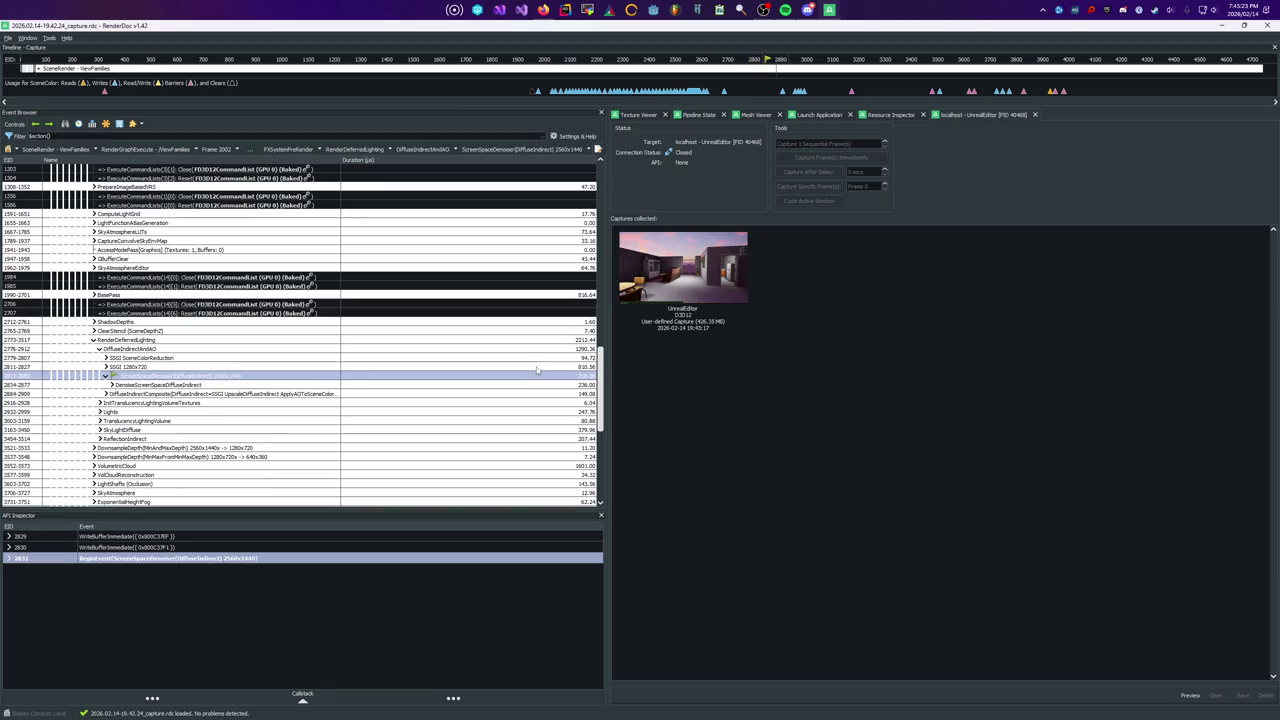
pyautogui.press('Left')
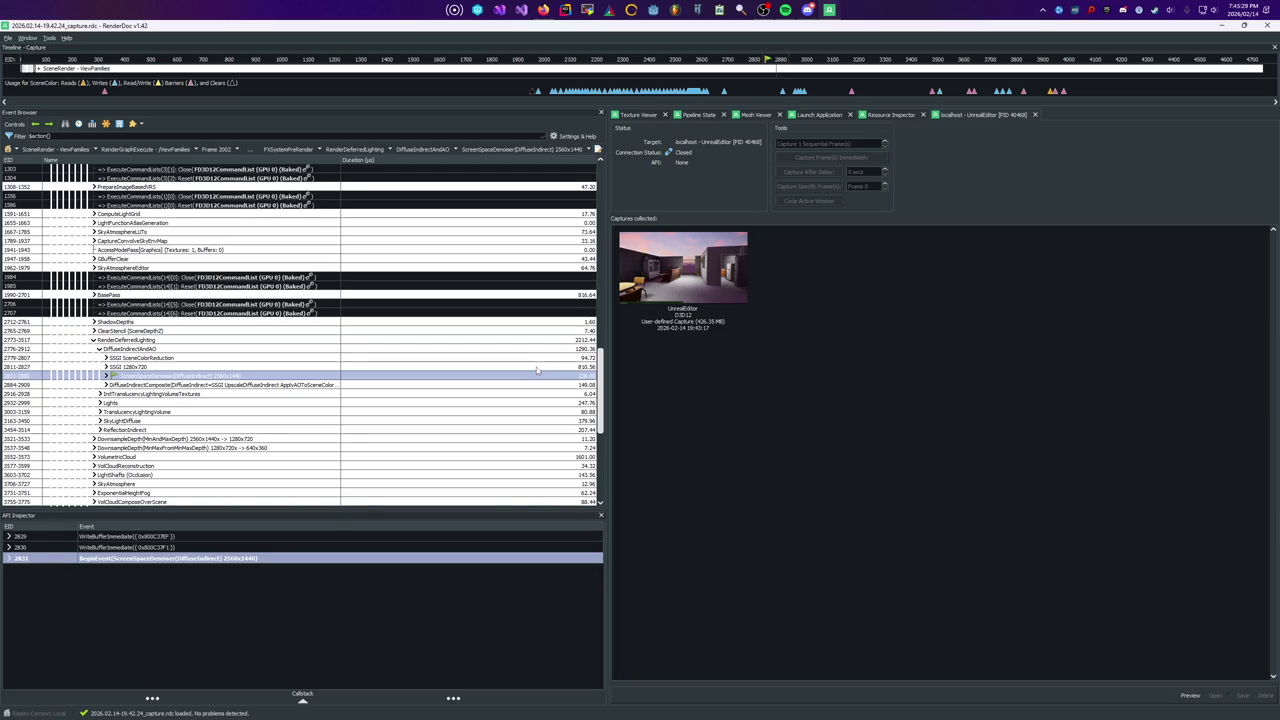
pyautogui.press('Left')
pyautogui.press('Left')
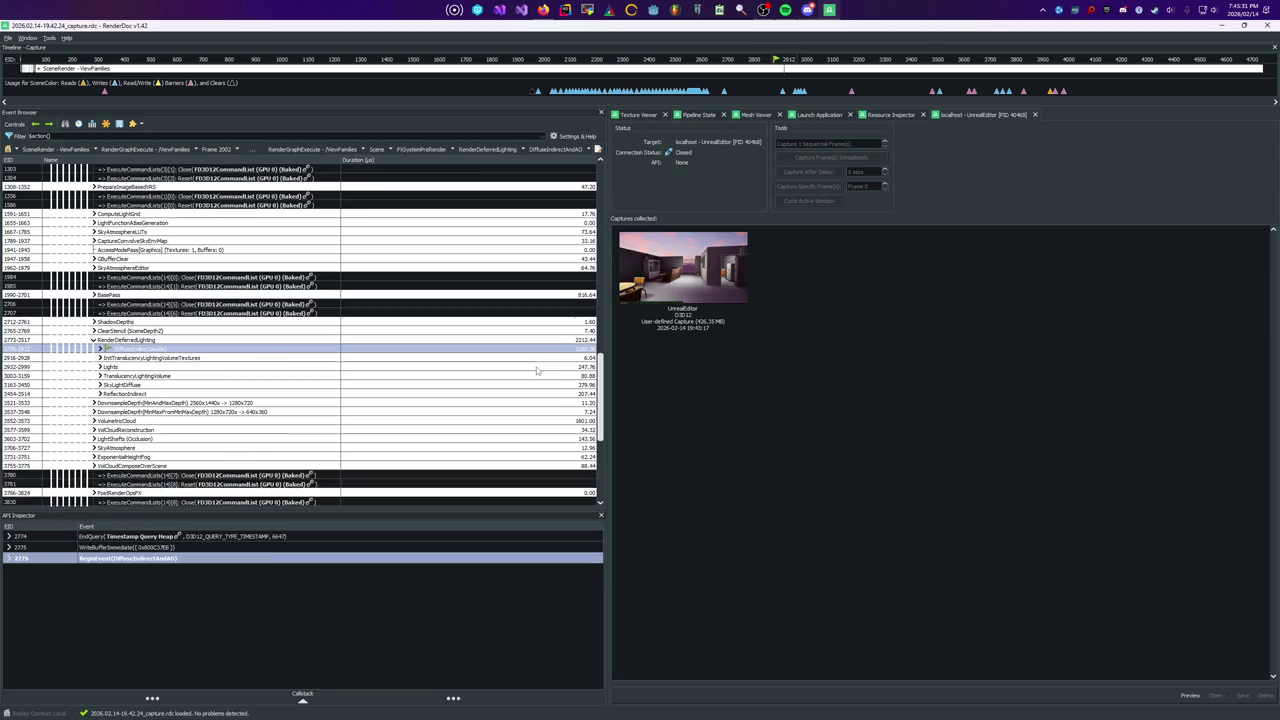
# Expand Lights, DirectLighting and BatchedLights to list the point lights
pyautogui.press('Down')
pyautogui.press('Down')
pyautogui.press('Right')
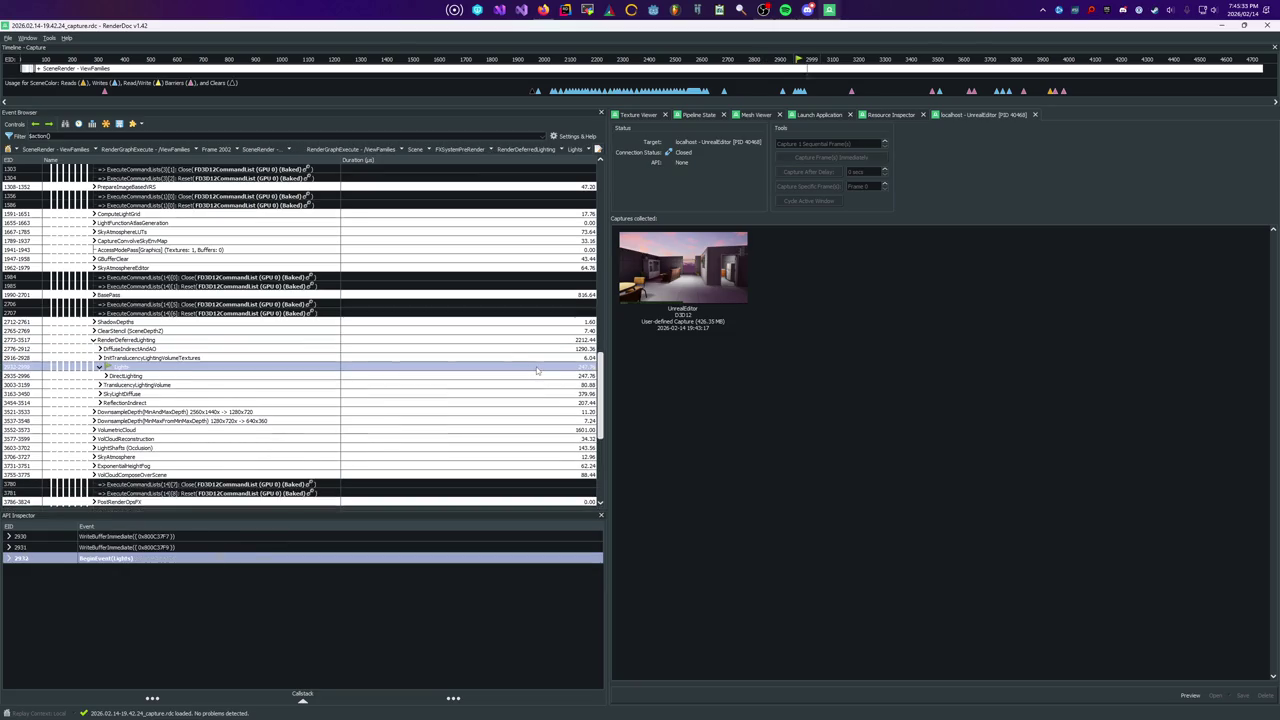
pyautogui.press('Down')
pyautogui.press('Right')
pyautogui.press('Down')
pyautogui.press('Right')
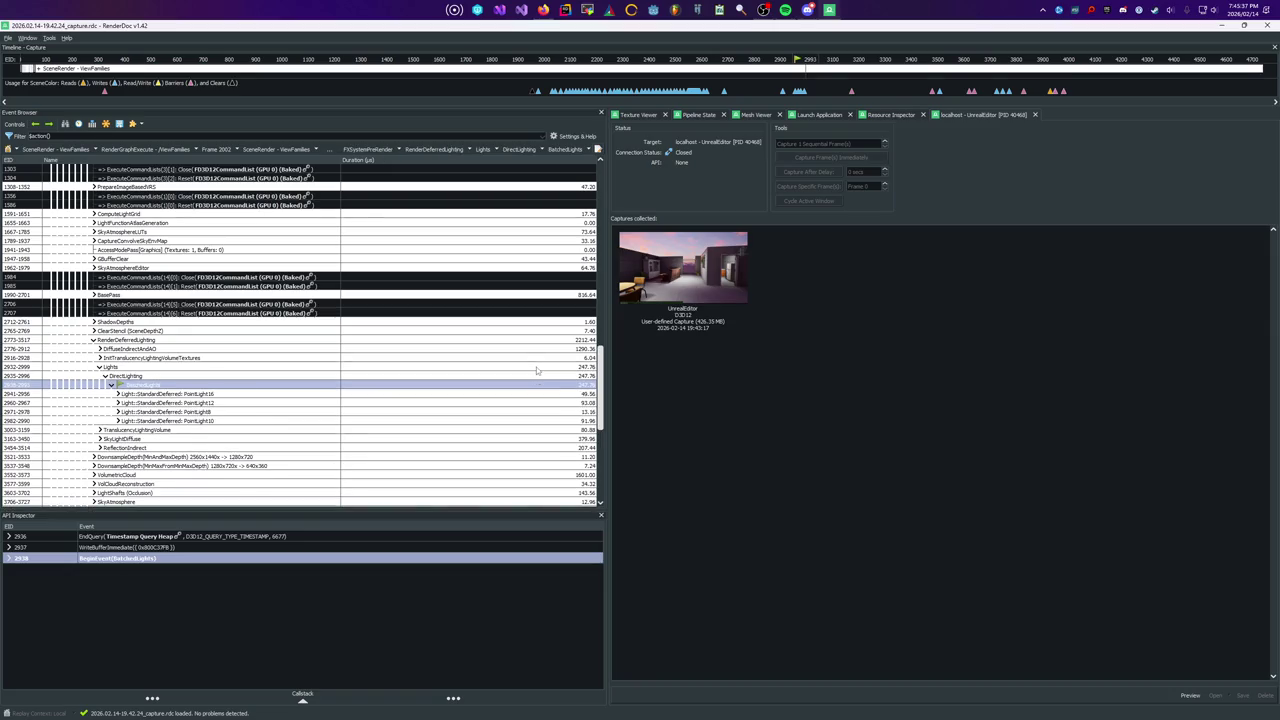
pyautogui.press('Left')
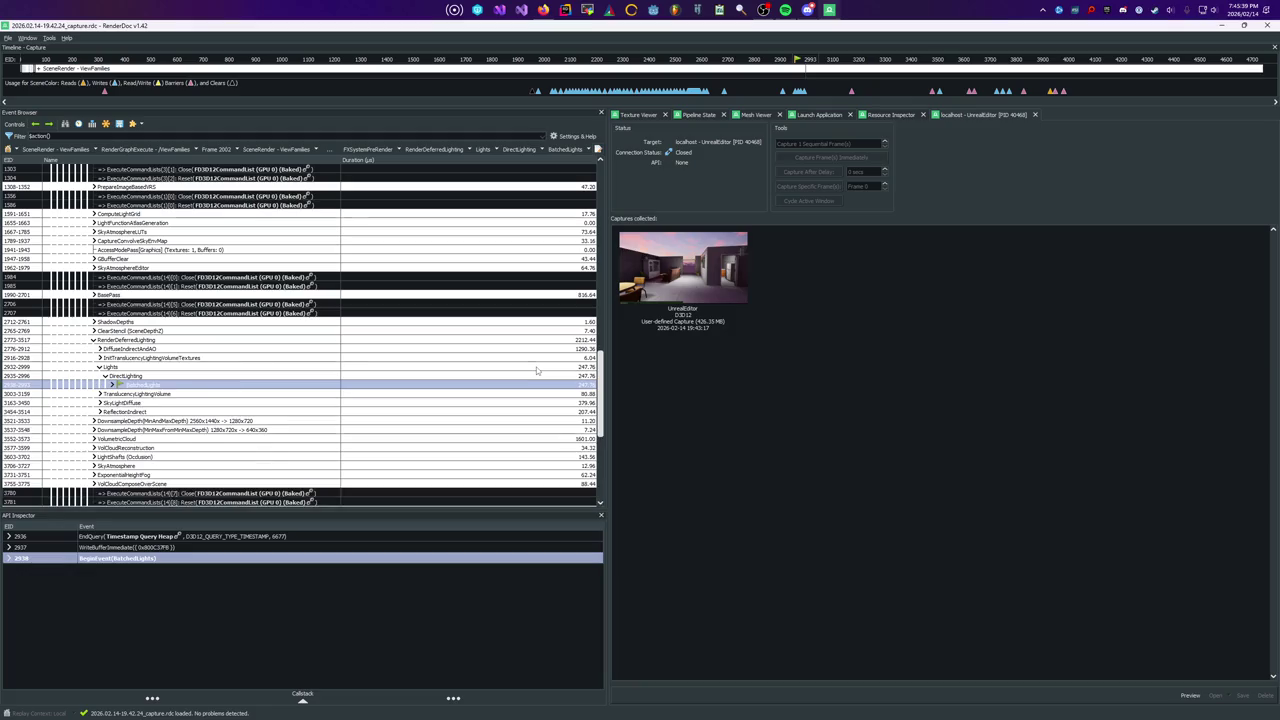
# Expand SkyLightDiffuse and DistanceFieldLighting, stepping through ComputeNormal and the cone trace passes
pyautogui.press('Left')
pyautogui.press('Left')
pyautogui.press('Down')
pyautogui.press('Down')
pyautogui.press('Right')
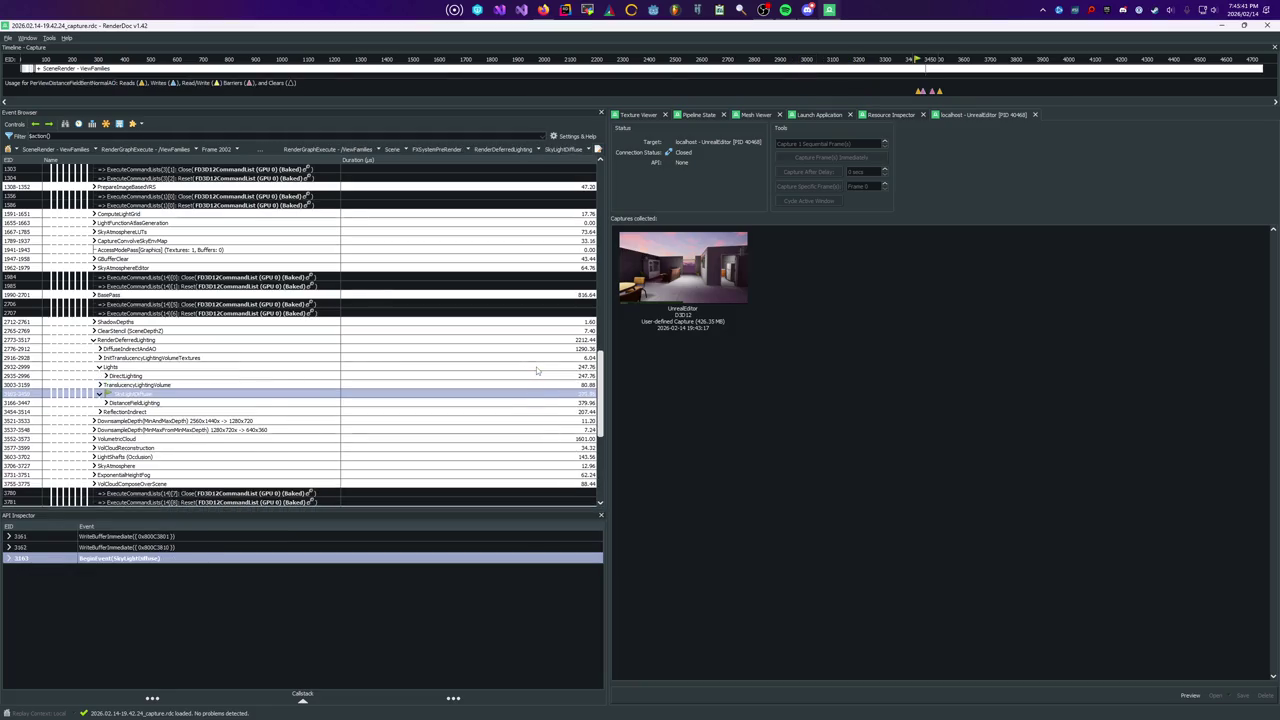
pyautogui.press('Down')
pyautogui.press('Right')
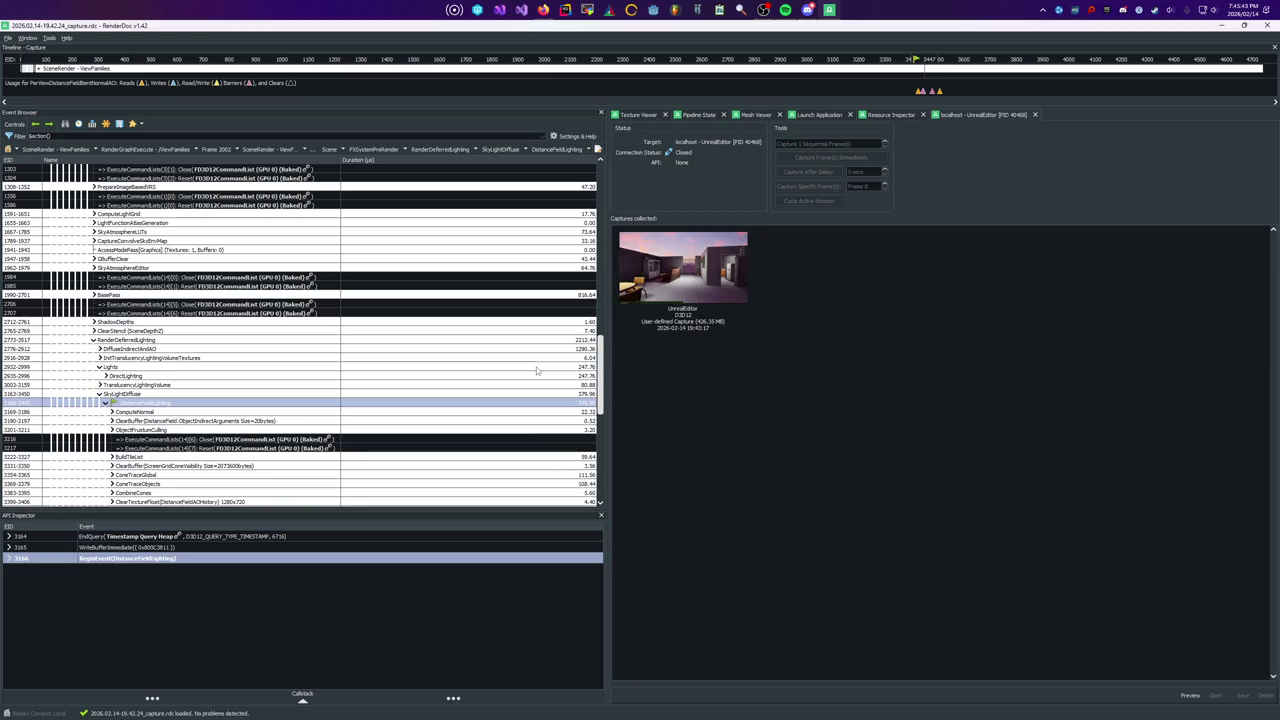
pyautogui.press('Down')
pyautogui.press('Down')
pyautogui.press('Down')
pyautogui.press('Down')
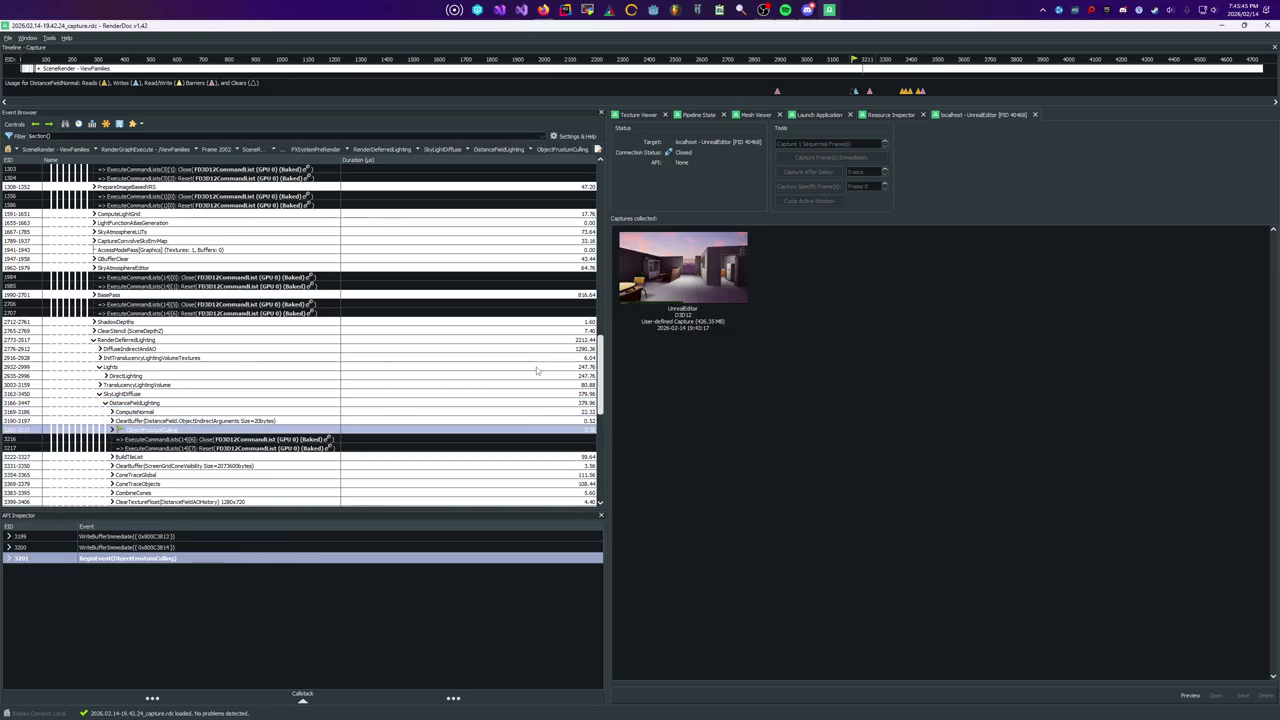
pyautogui.press('Down')
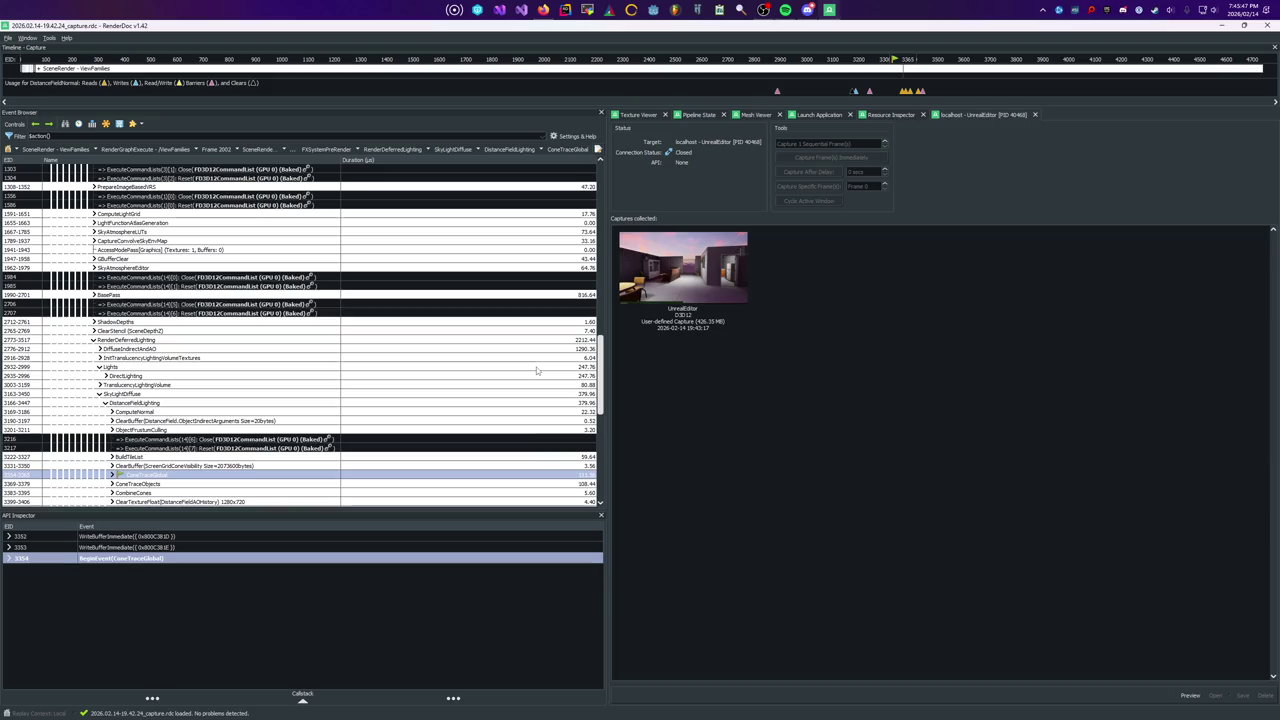
pyautogui.press('Down')
pyautogui.press('Down')
pyautogui.press('Down')
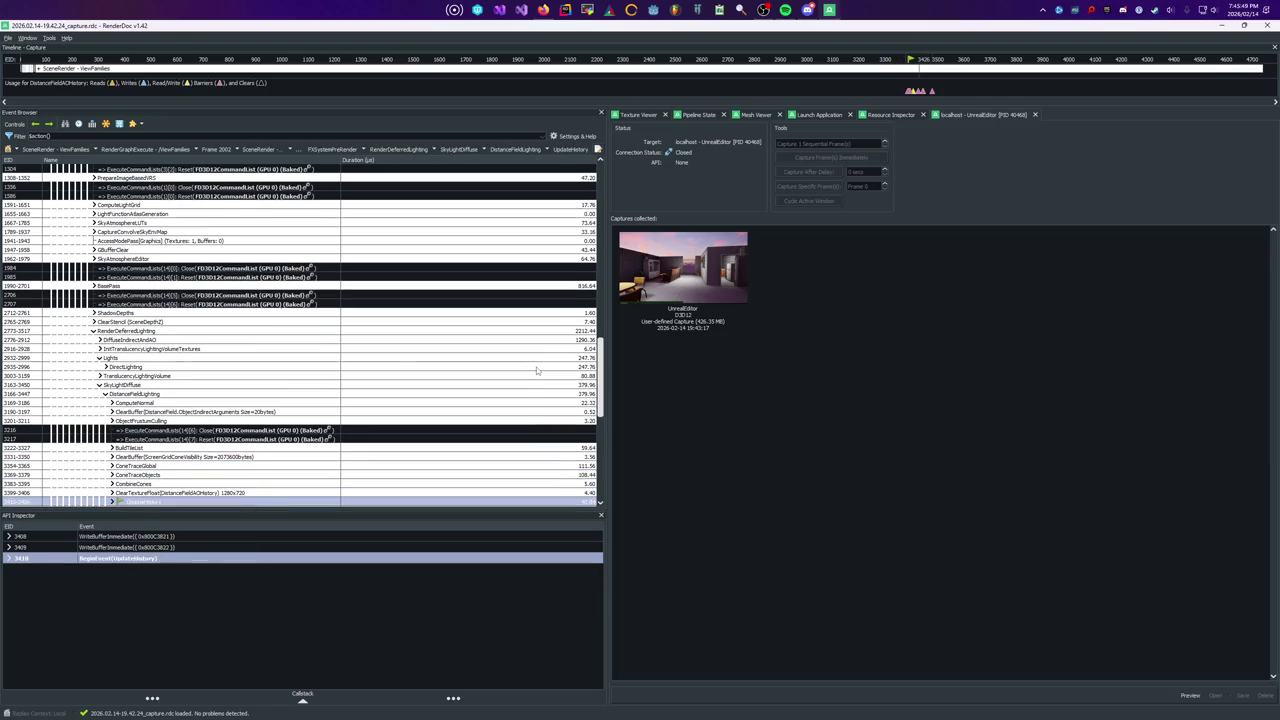
pyautogui.press('Down')
pyautogui.press('Down')
pyautogui.press('Down')
pyautogui.press('Up')
pyautogui.press('Up')
pyautogui.press('Up')
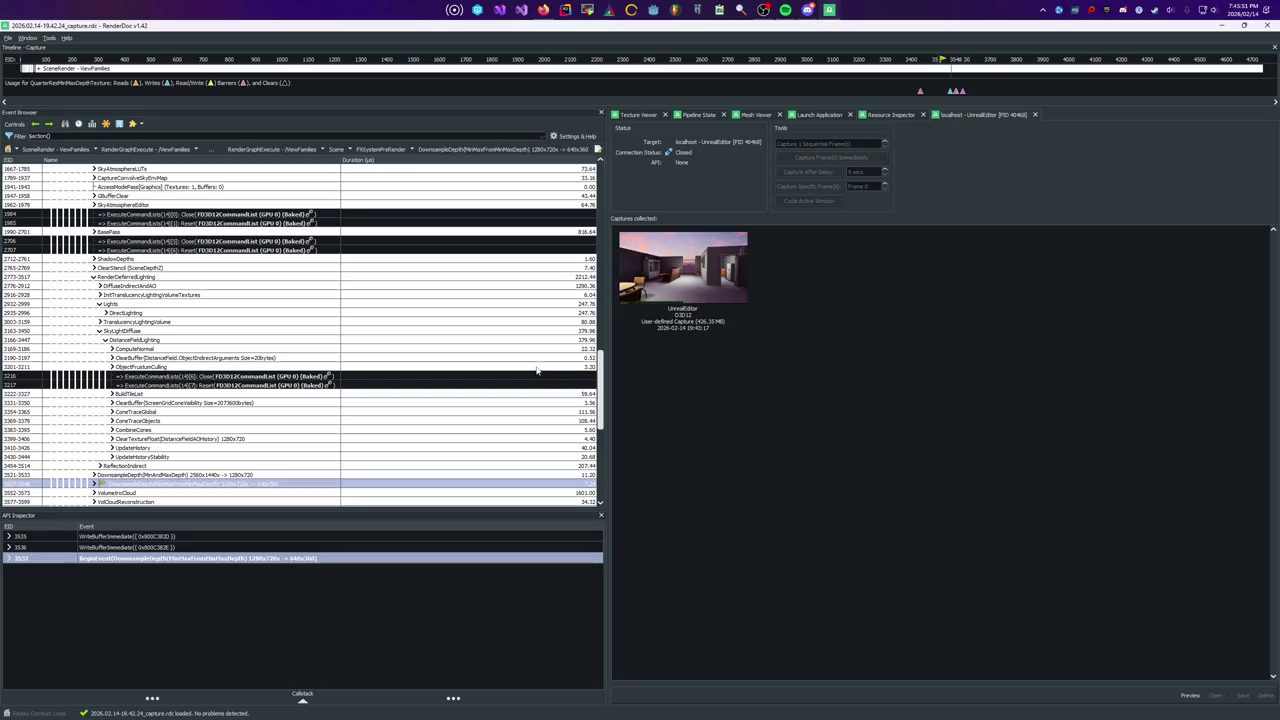
pyautogui.press('Down')
pyautogui.press('Down')
pyautogui.press('Down')
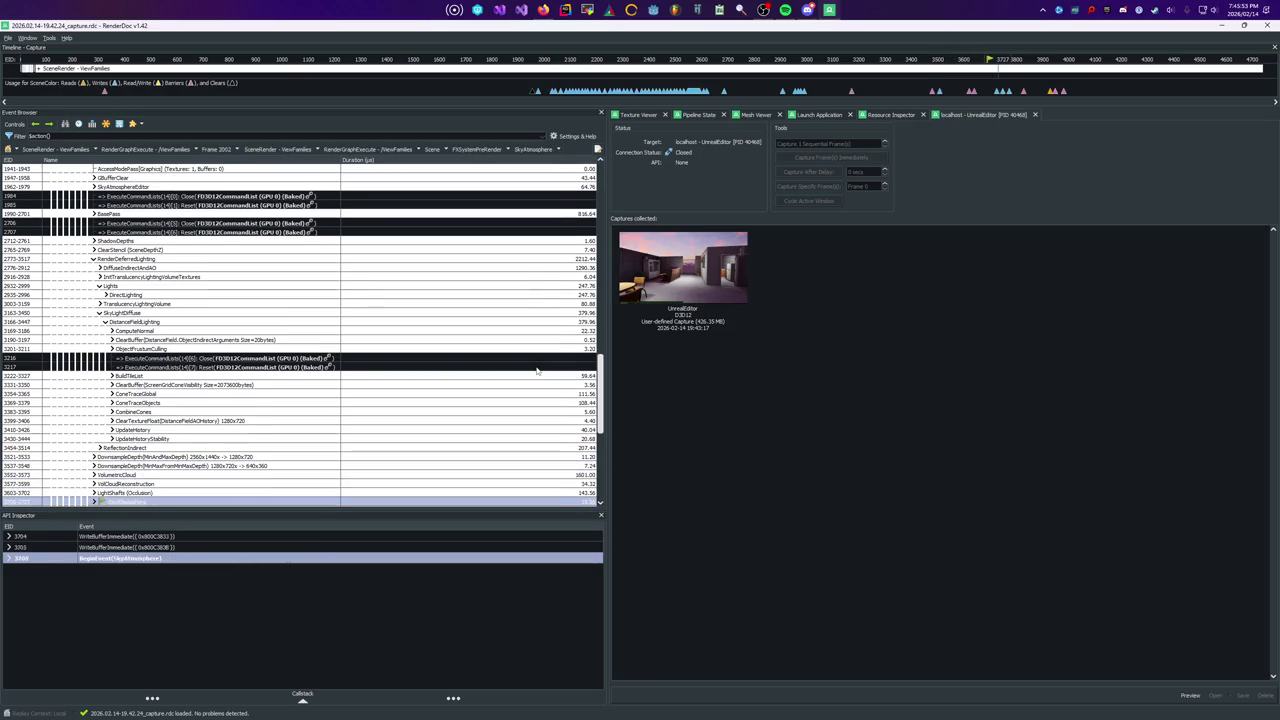
# Expand VolumetricCloud to show its CloudView Dispatch(80, 45, 1)
pyautogui.press('Up')
pyautogui.press('Up')
pyautogui.press('Up')
pyautogui.press('Right')
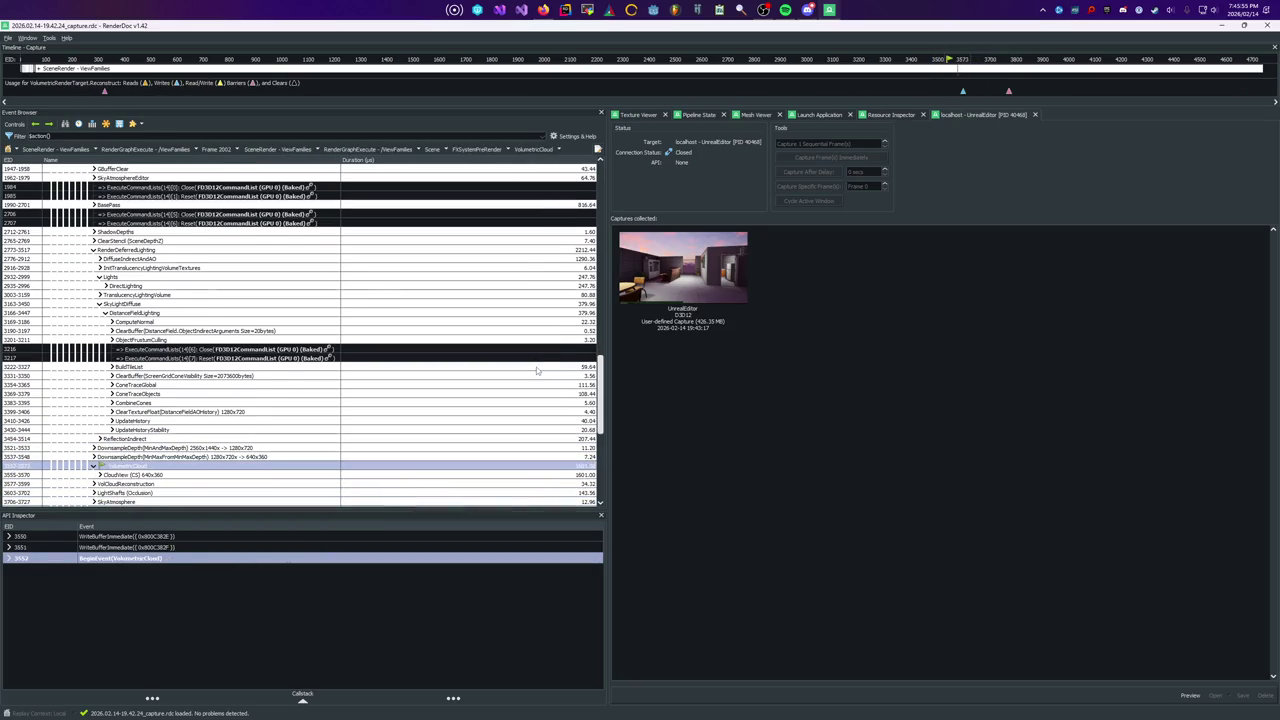
pyautogui.press('Down')
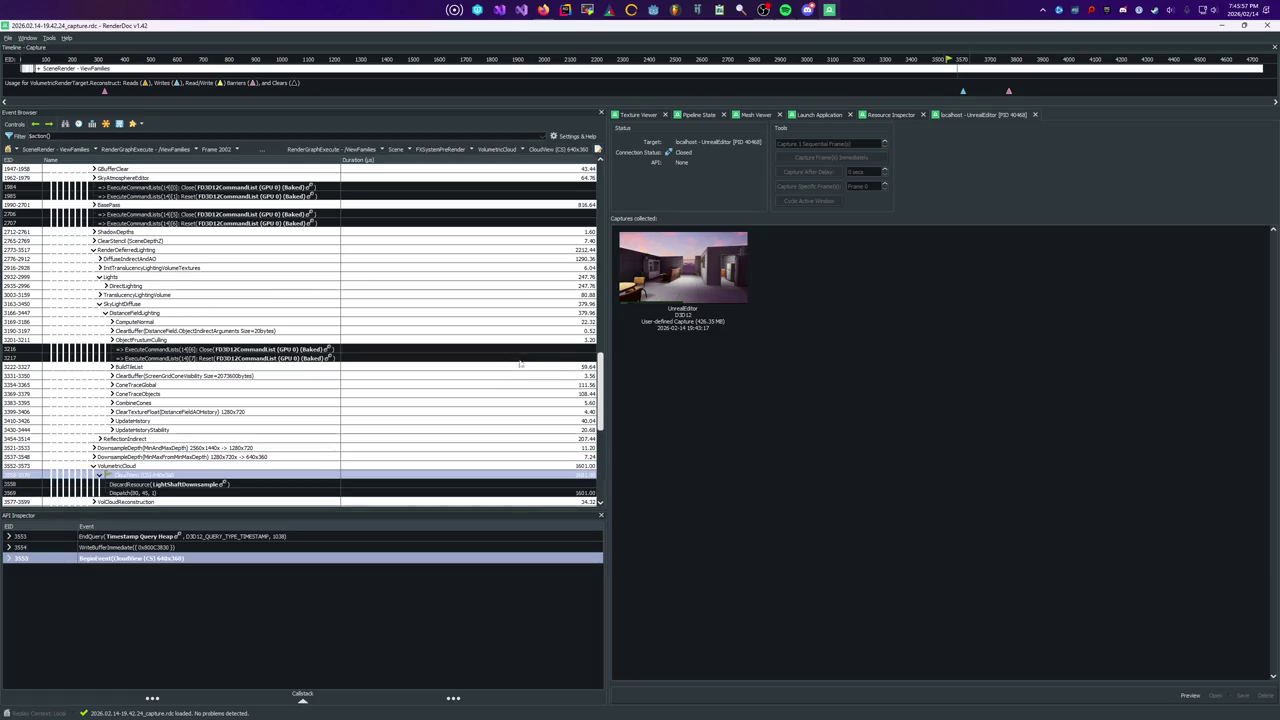
pyautogui.scroll(-3, 510, 375)
pyautogui.scroll(-3, 472, 400)
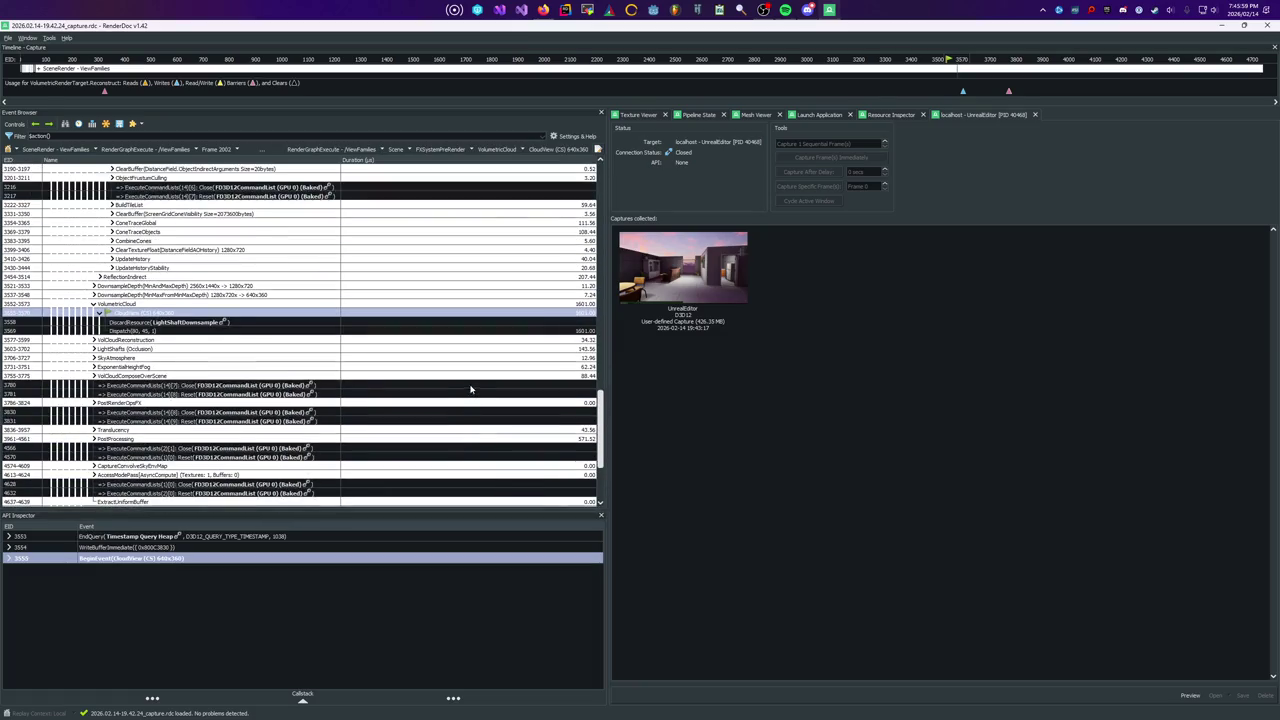